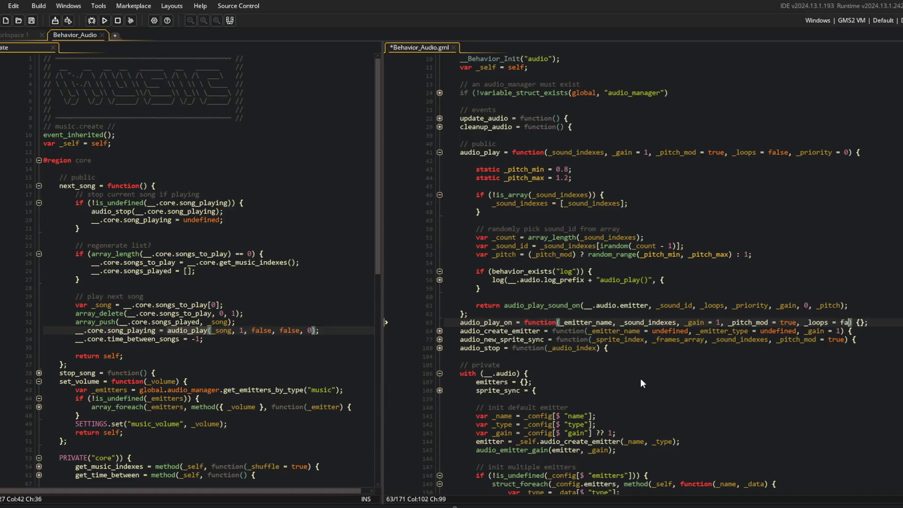
Finish the audio_play_on header with '= false, _priority = 0)', save, and open an empty body
type("ity = 0) {")
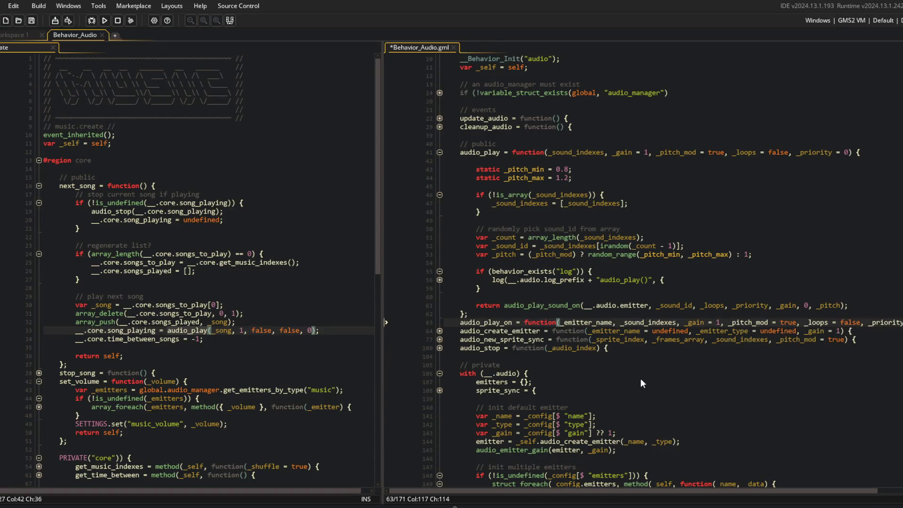
key("ctrl+s")
key("Return")
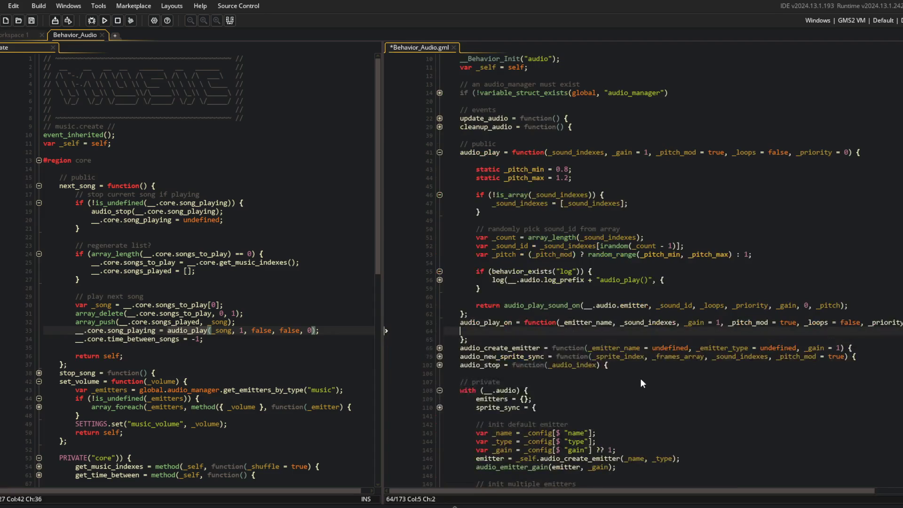
scroll(640, 378, "down", 4)
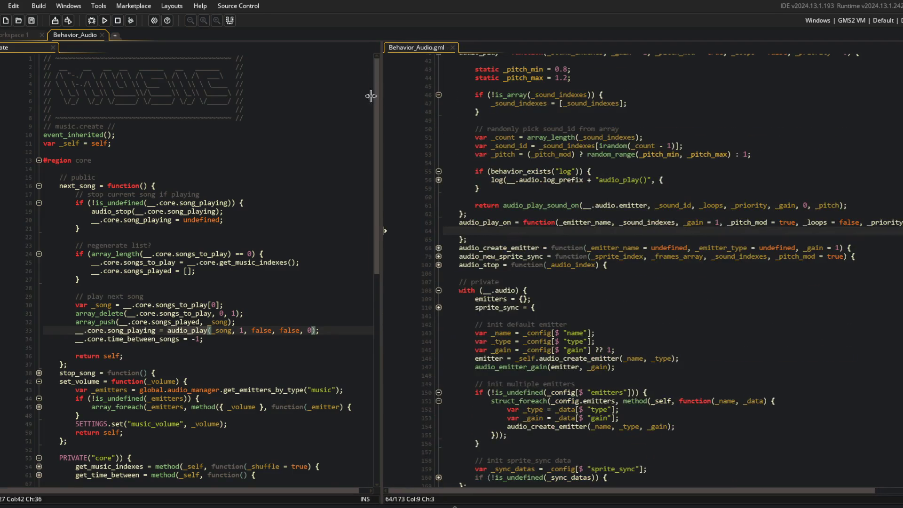
left_click_drag(381, 103, 289, 104)
scroll(376, 178, "up", 4)
Cut audio_play's body (lines 43–61) and place the caret inside audio_play_on's empty body
left_click(392, 169)
mouse_move(384, 169)
left_mouse_down()
mouse_move(706, 235)
mouse_move(812, 289)
mouse_move(830, 310)
left_mouse_up()
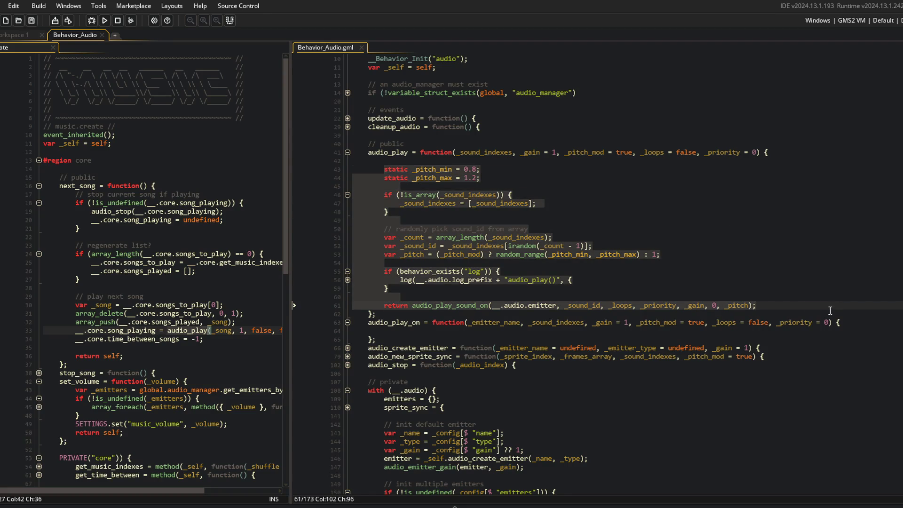
left_click(493, 325)
scroll(525, 321, "down", 5)
scroll(525, 320, "up", 4)
left_click(768, 287)
left_click(382, 149, "shift")
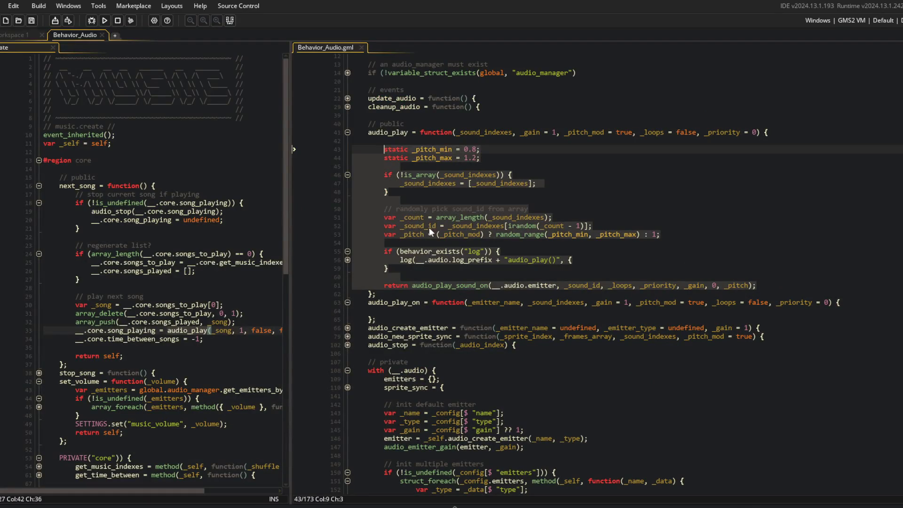
key("ctrl+x")
left_click(407, 184)
key("Return")
key("Return")
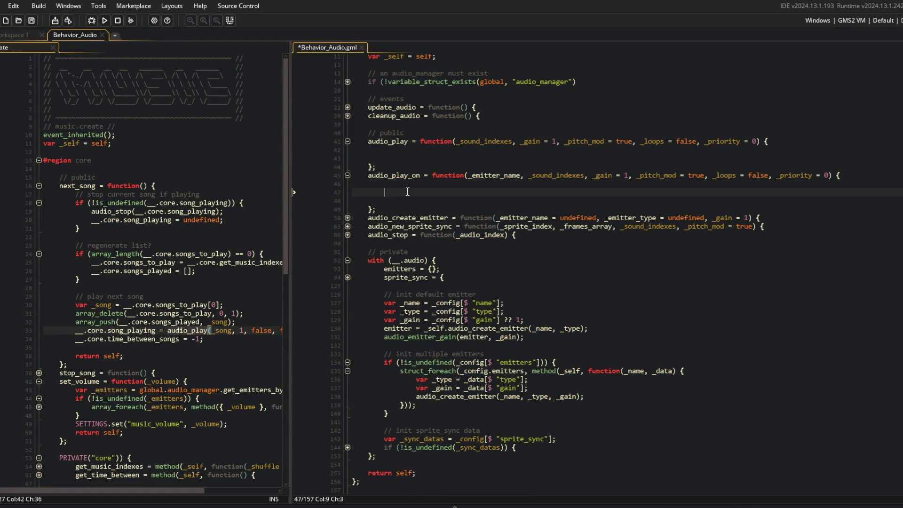
Paste the sound-playing code into audio_play_on, save, and open a blank line above the return
key("Up")
key("ctrl+v")
key("ctrl+s")
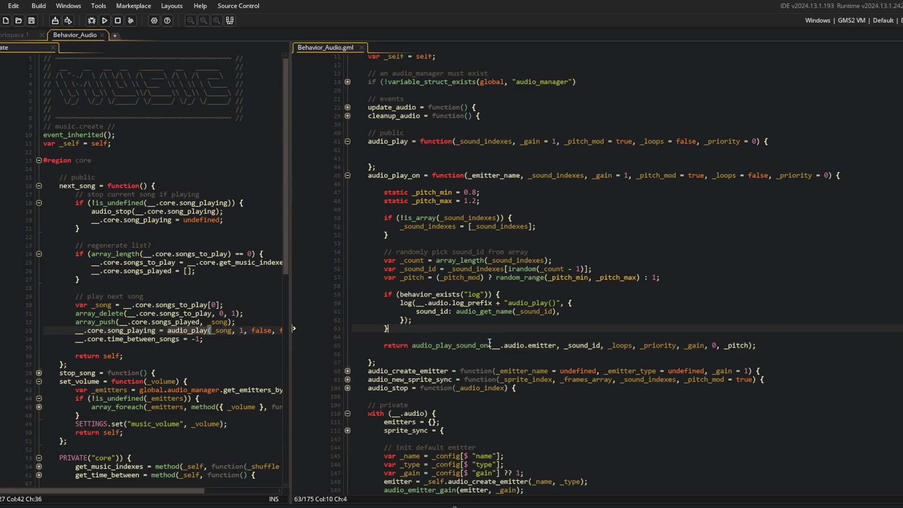
left_click(489, 337)
key("Return")
scroll(489, 342, "down", 5)
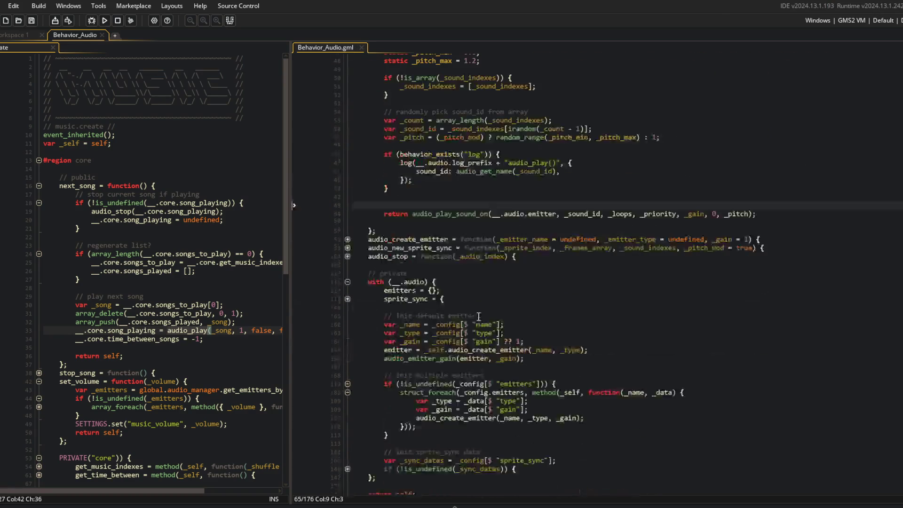
Add 'var _emitter = __.audio.emitters[$ _emitter_name];' above the return and save
left_click(546, 350)
double_click(545, 351)
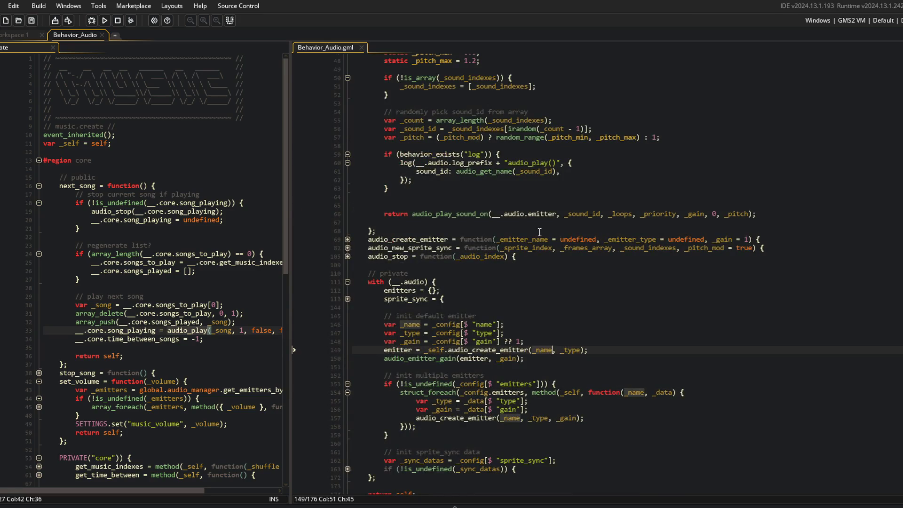
left_click(464, 197)
scroll(521, 203, "up", 3)
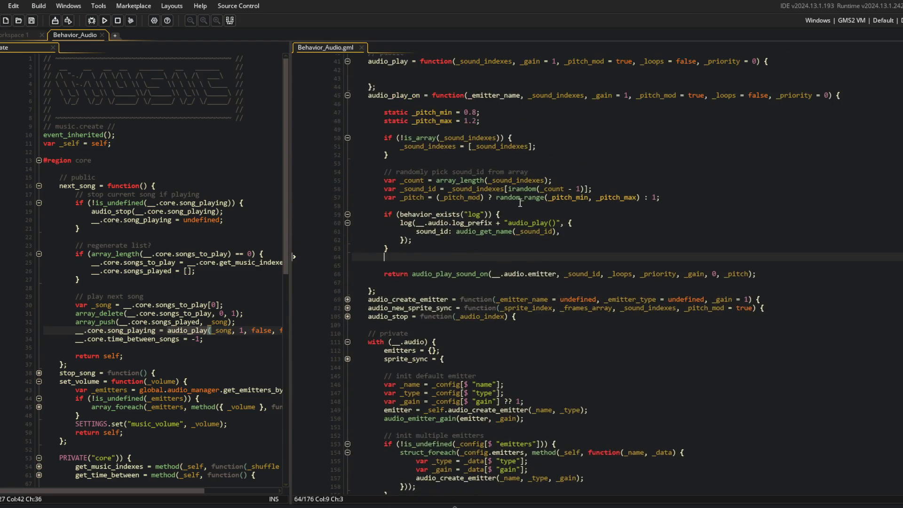
key("Down")
type("var _")
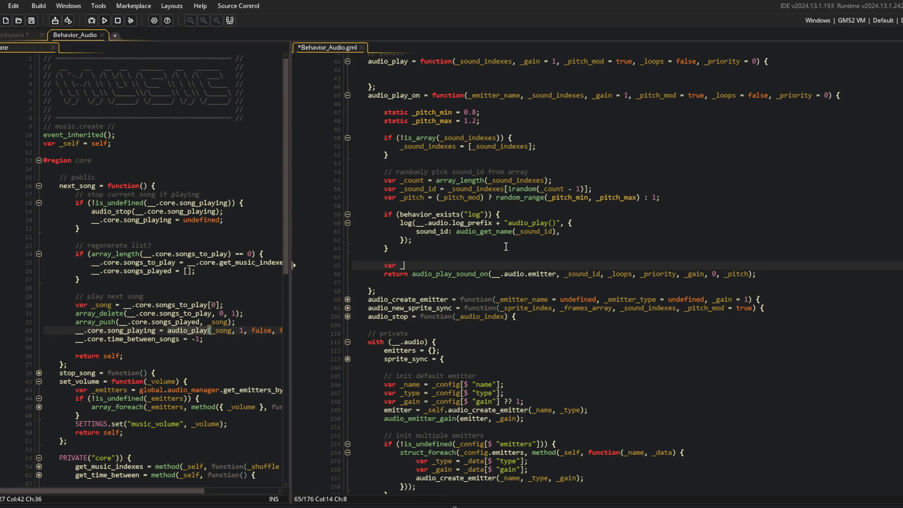
type("emitter = ")
type("audio")
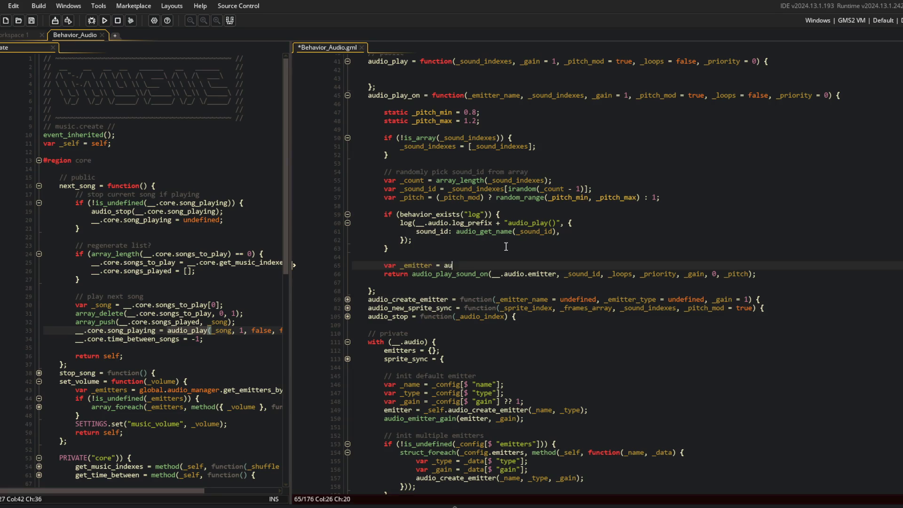
key("BackSpace")
key("BackSpace")
key("BackSpace")
type("_.")
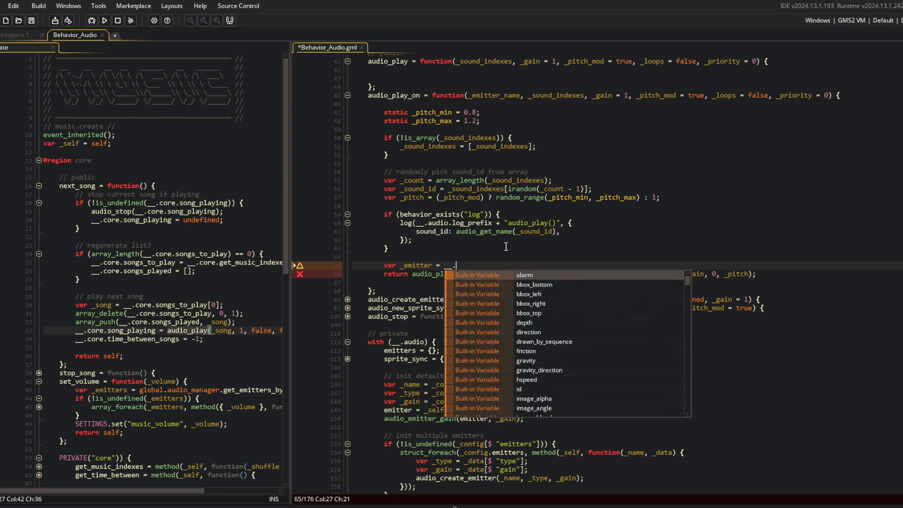
type("audio.emitters[")
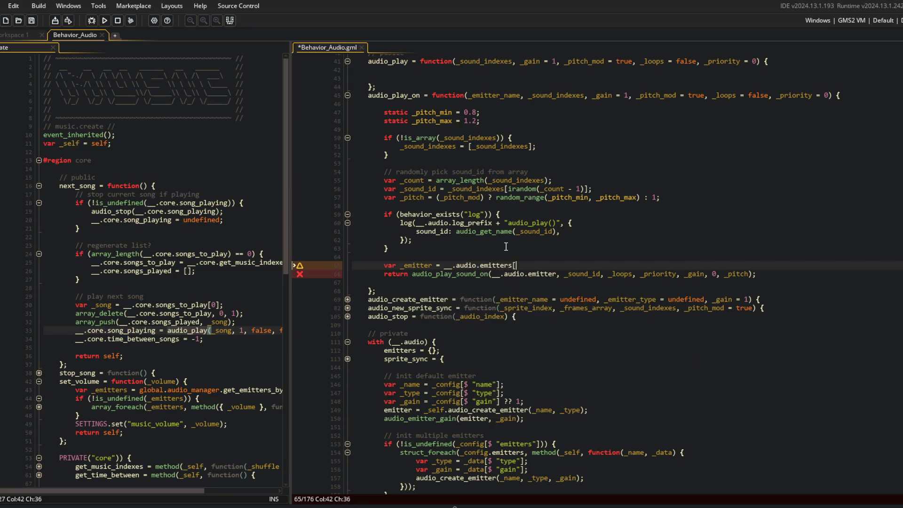
type("$ _emitter_name];")
key("ctrl+s")
Replace __.audio.emitter in the return call with _emitter and fold audio_play_on
key("Down")
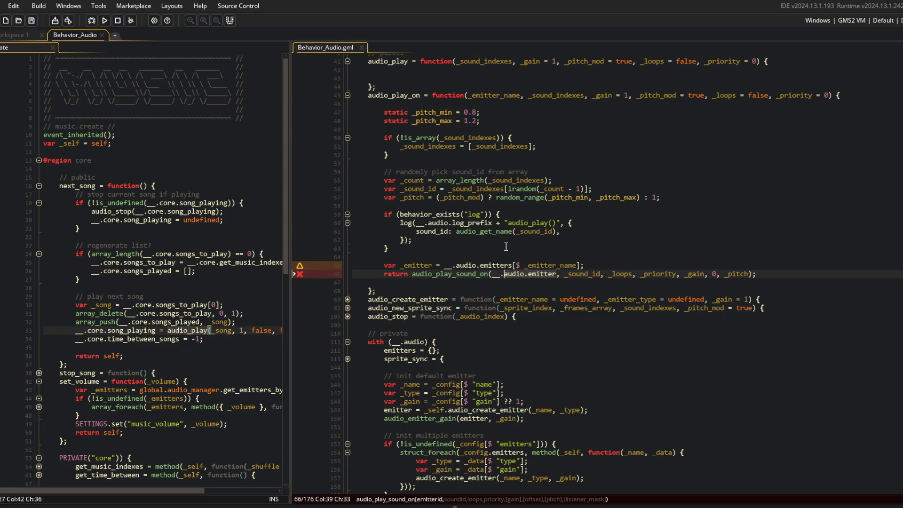
key("ctrl+shift+Right")
key("ctrl+shift+Right")
key("ctrl+shift+Right")
type("_emitter")
left_click(534, 221)
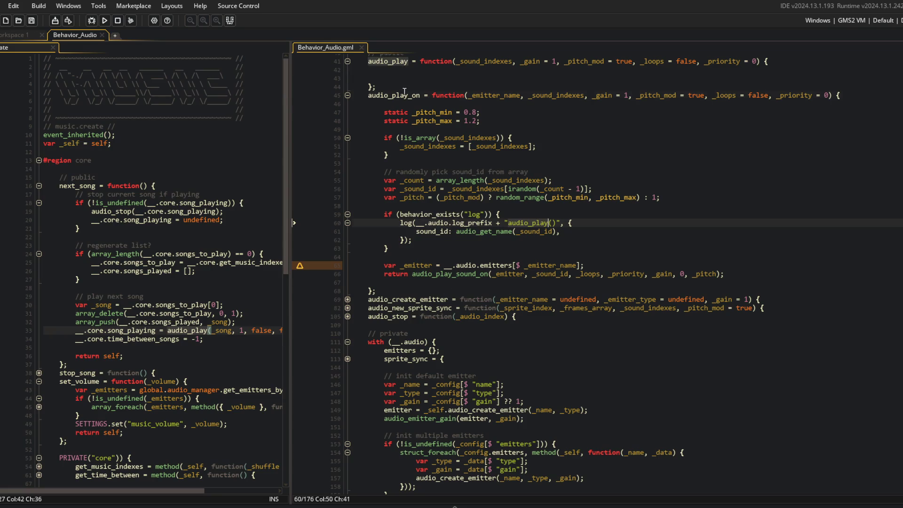
scroll(405, 92, "up", 8)
left_click(347, 156)
left_click(418, 168)
key("Home")
Give audio_play 'var _emitter = __.audio.emitter;' and 'return audio_play_on(_emitter, _sound_indexes, _gain, _pitch_mod, _loops, _priority);', then save
type("var _emitter =")
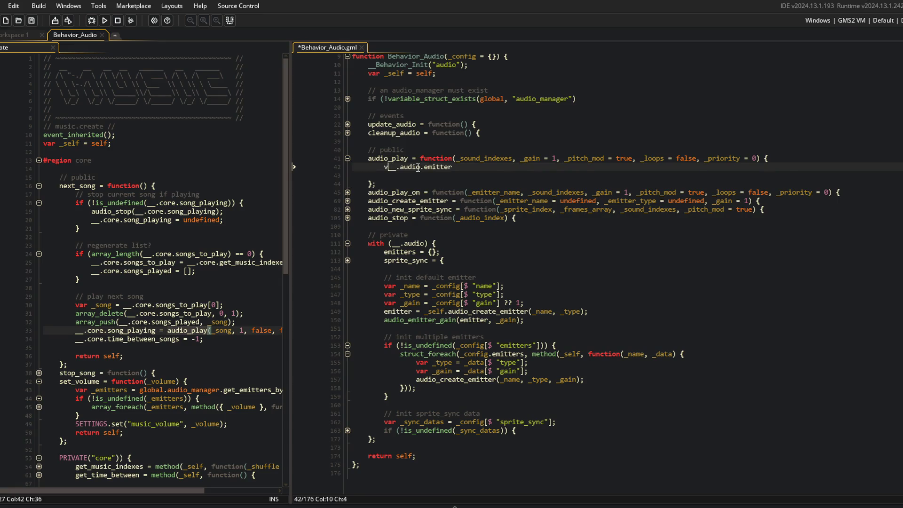
key("End")
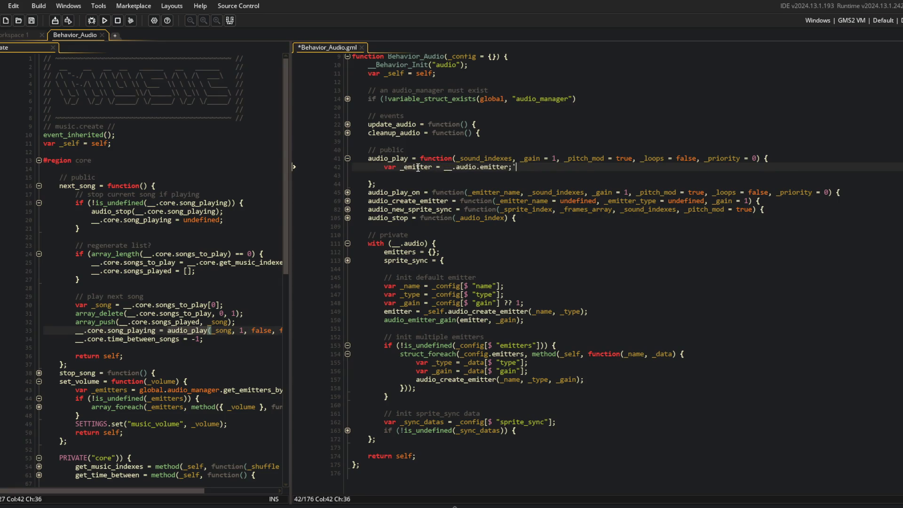
type(";")
key("Return")
key("BackSpace")
type("audio_play_on(_emitt")
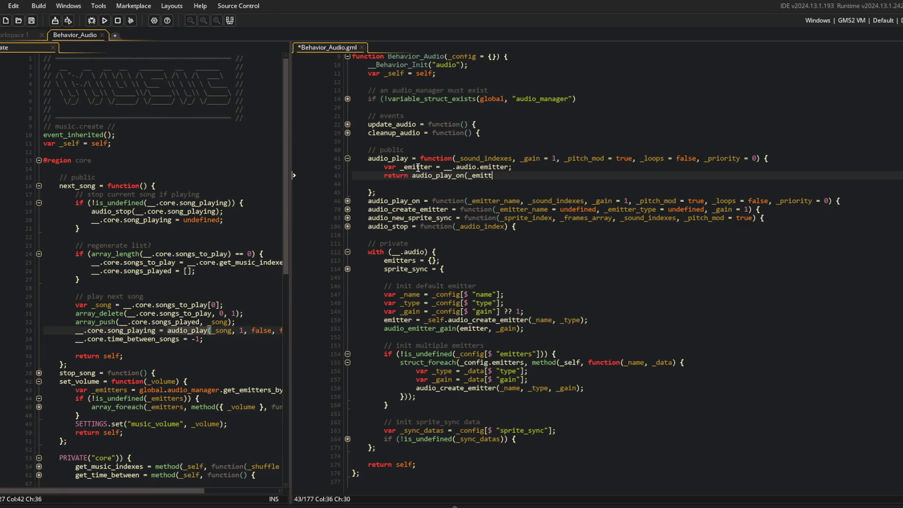
type("_gain, ")
type("ound_indexes, _gain,")
type(" _pitcj")
type("h_mod, _")
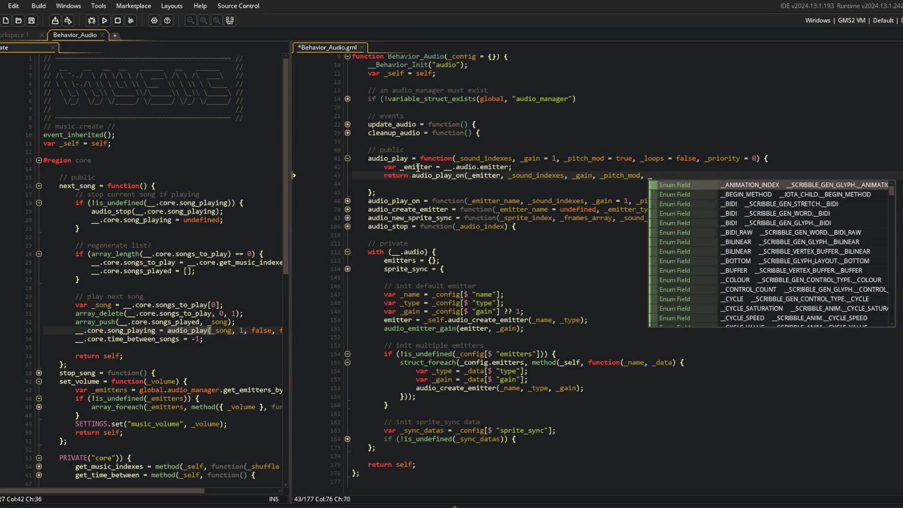
type("loops, _priority")
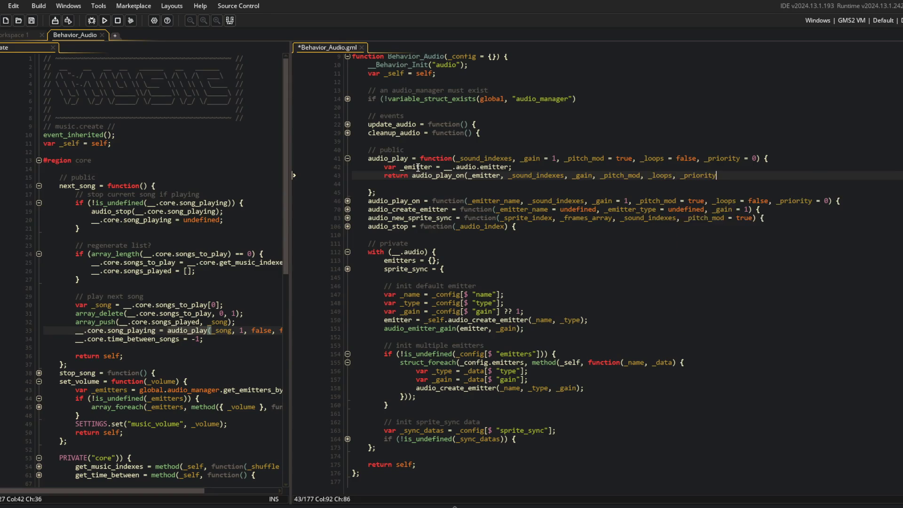
type(");")
key("Delete")
key("ctrl+s")
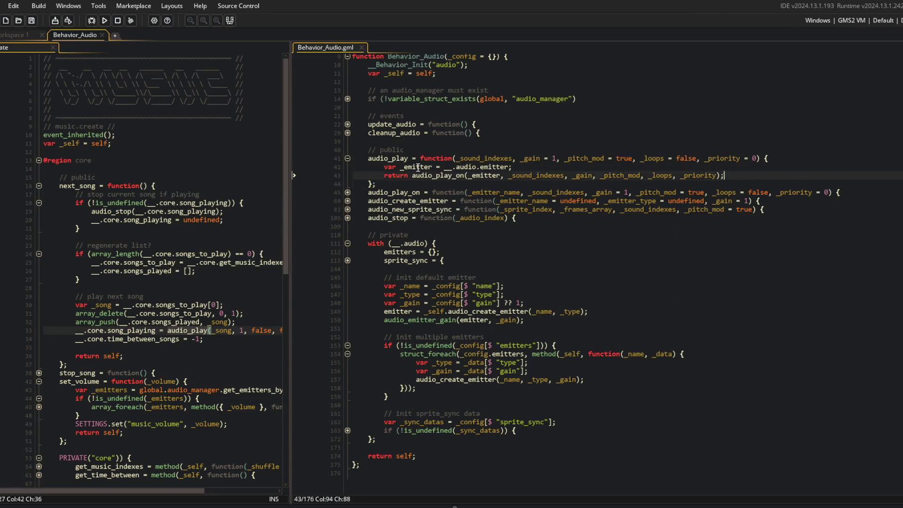
key("Down")
key("Down")
scroll(429, 329, "down", 3)
left_click(634, 279)
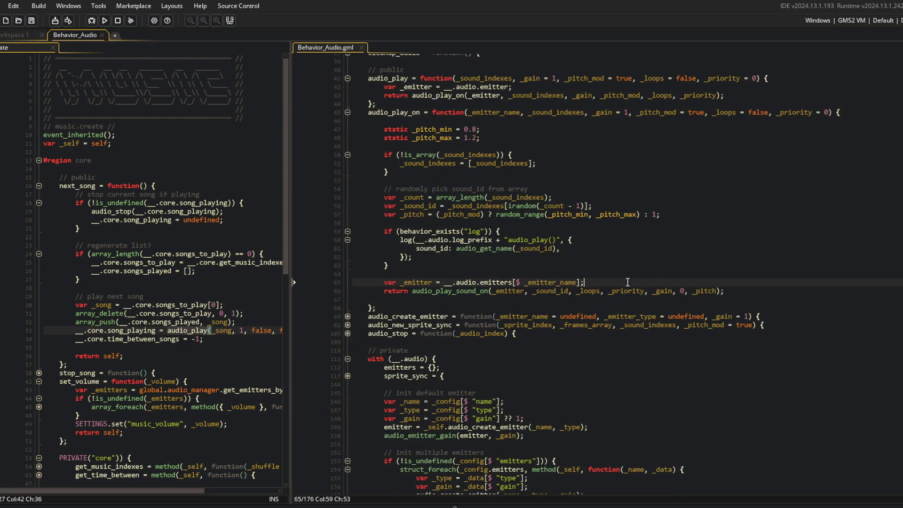
Wrap the emitter lookup line in an if block that checks for a string
key("Home")
key("Return")
key("Up")
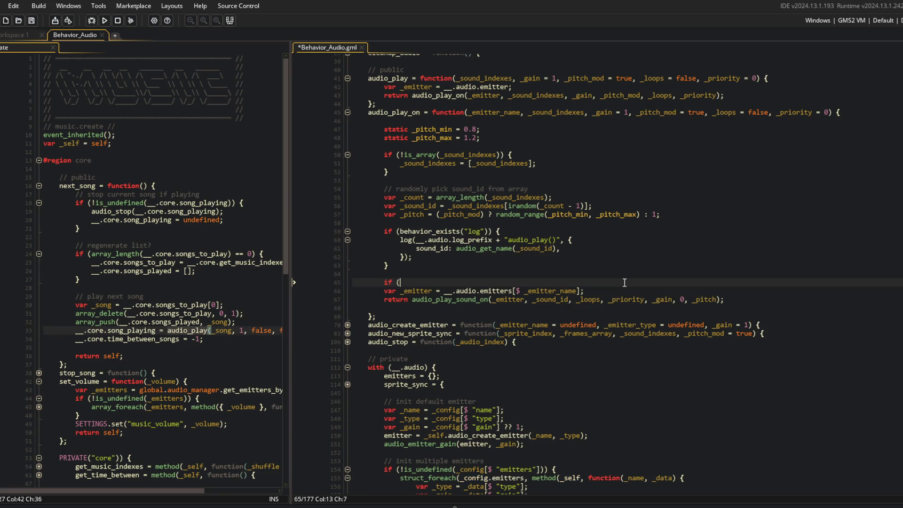
type("is_string(_emitter_name)) {")
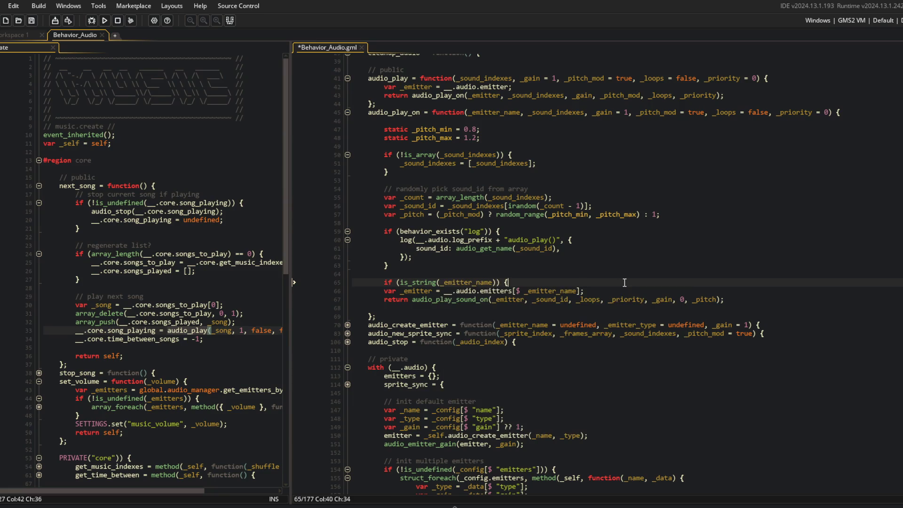
key("Down")
key("Home")
key("Tab")
key("End")
key("Return")
type("}")
key("Return")
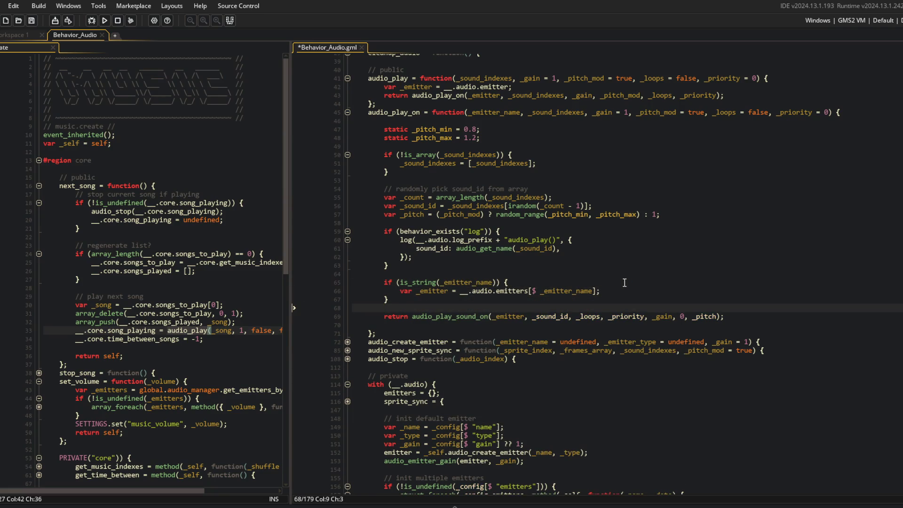
Add an else branch that assigns _emitter = _emitter_name
key("BackSpace")
type("{")
key("Return")
type("itter ")
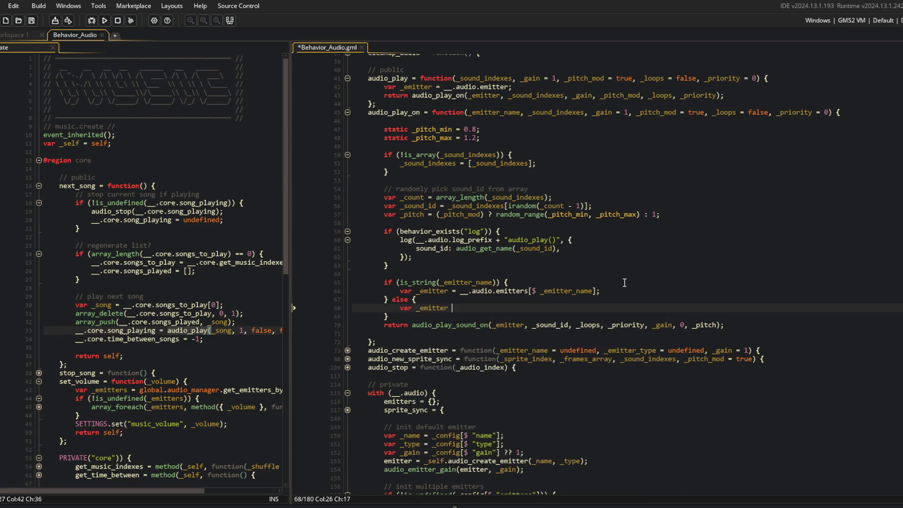
type("= _emitter_name;")
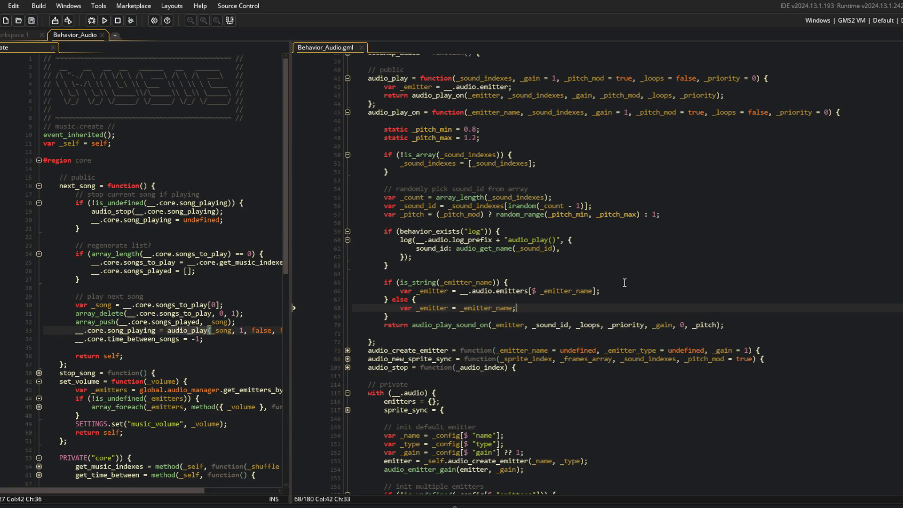
key("Down")
key("Return")
left_click(468, 189)
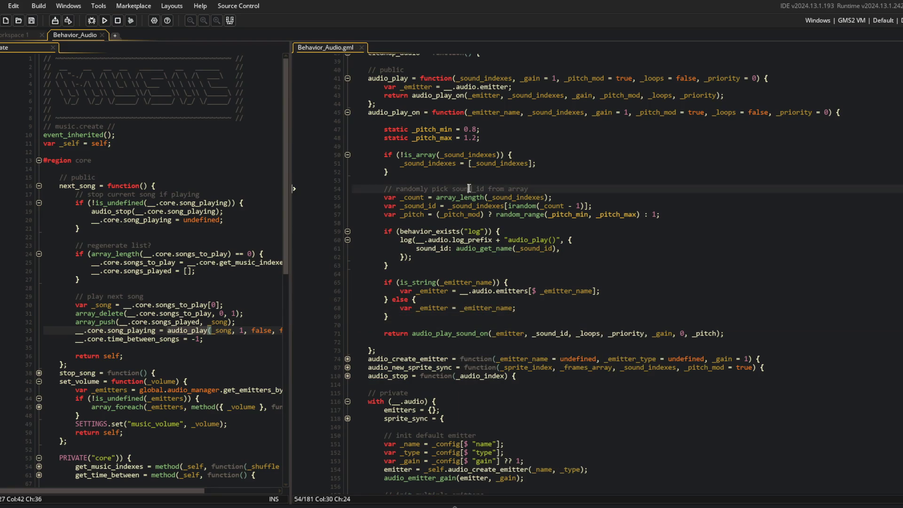
Rename the _emitter_name parameter and its uses to _emitter
double_click(499, 112)
type("_")
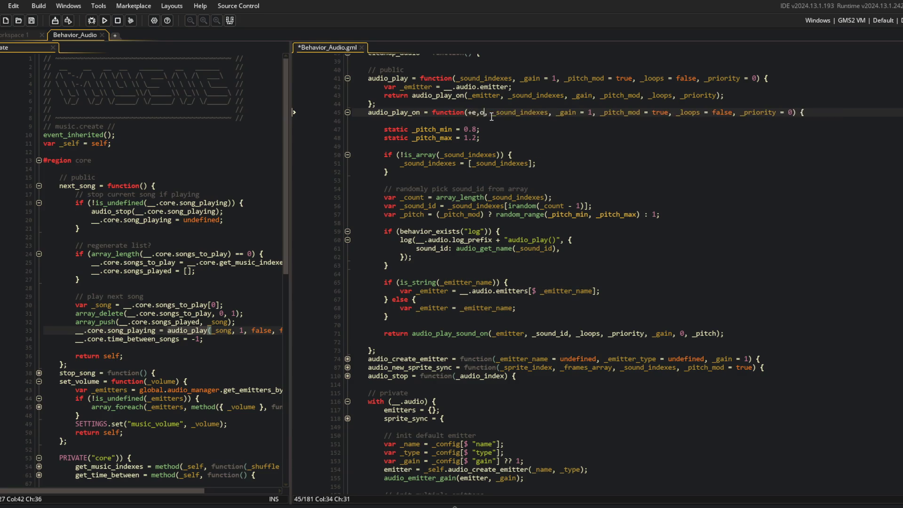
type("emitter")
key("Escape")
double_click(453, 283)
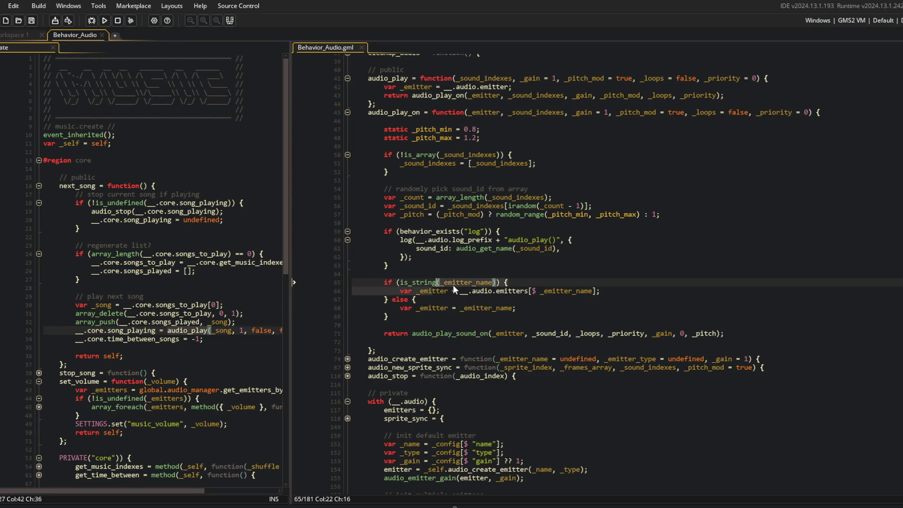
key("BackSpace")
key("BackSpace")
key("BackSpace")
left_click(593, 291)
key("BackSpace")
key("BackSpace")
key("BackSpace")
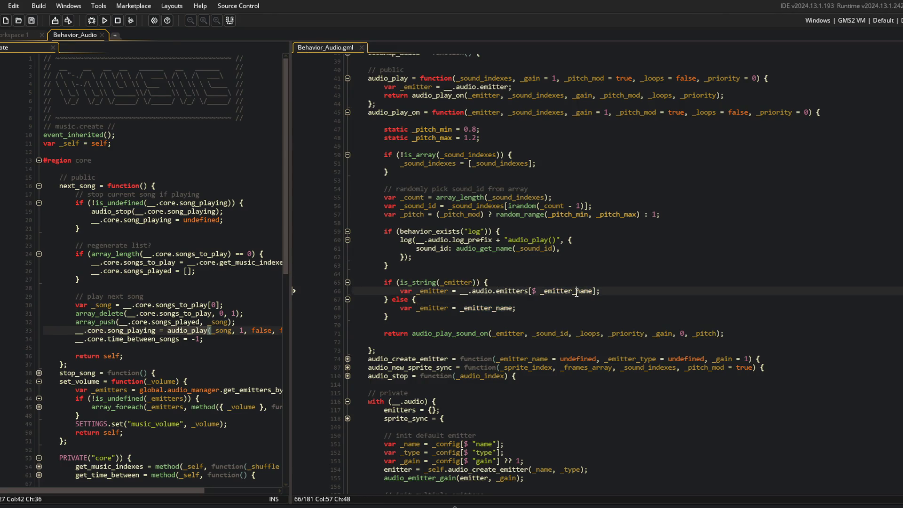
Remove 'var' from the lookup on line 66 and delete the else branch
left_click(564, 314)
key("Up")
key("Up")
key("Up")
key("Home")
key("Delete")
key("Delete")
key("Delete")
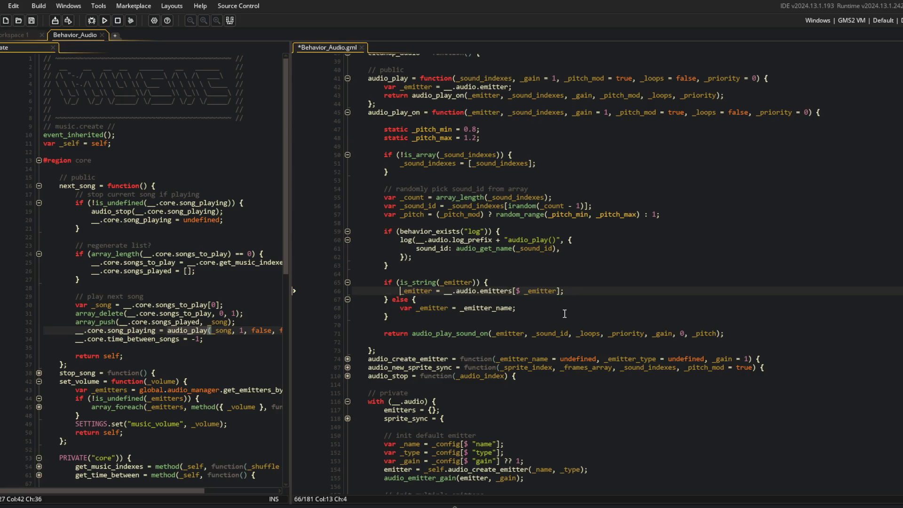
key("Down")
key("Left")
key("Left")
key("Left")
key("shift+Down")
key("shift+Down")
key("Delete")
left_click(584, 262)
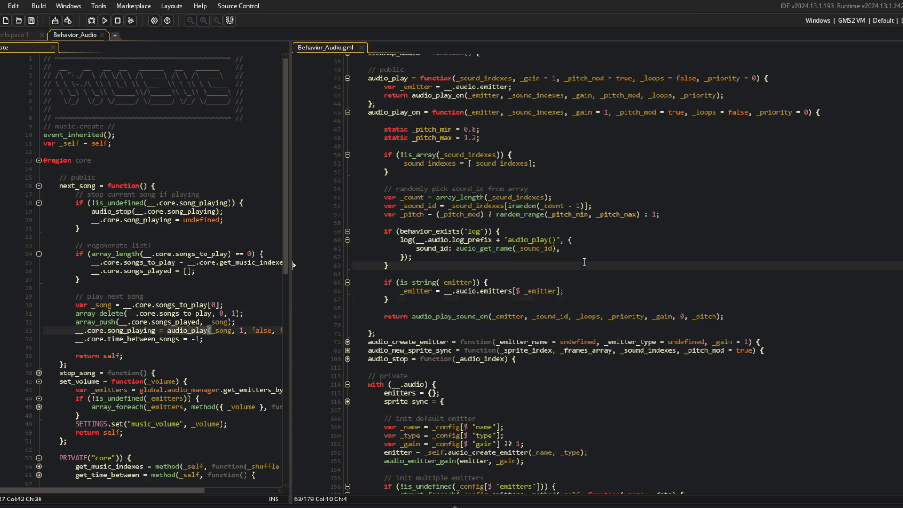
scroll(585, 262, "up", 2)
key("Up")
key("Up")
key("Up")
key("End")
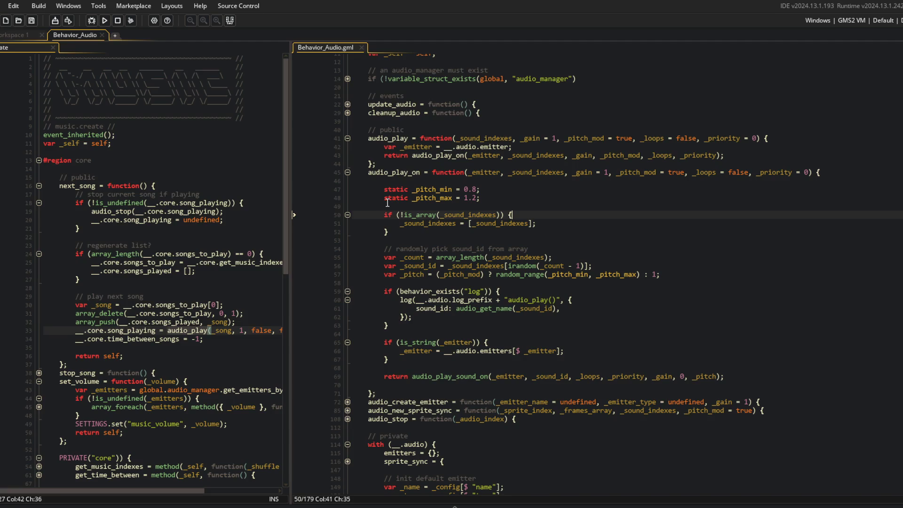
left_click(500, 172)
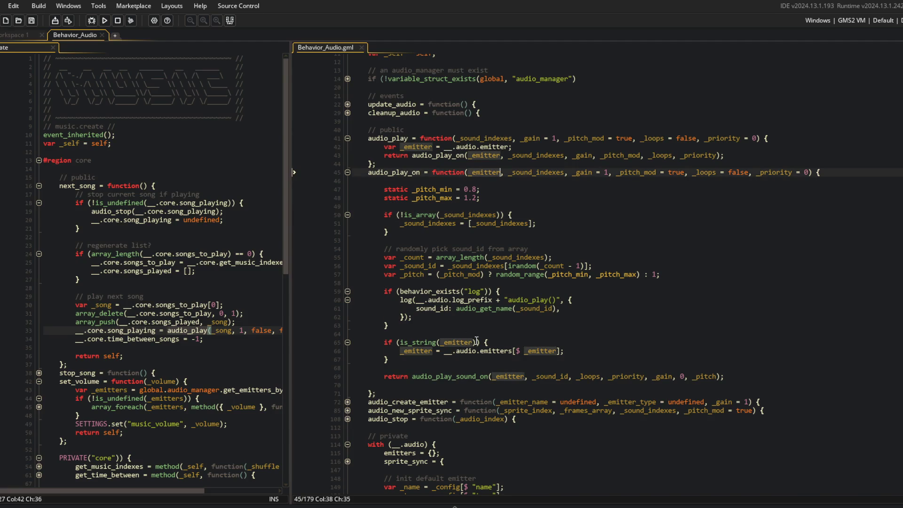
Fold audio_play_on, the emitters setup loop and audio_play, and widen the music controller pane
scroll(496, 363, "down", 2)
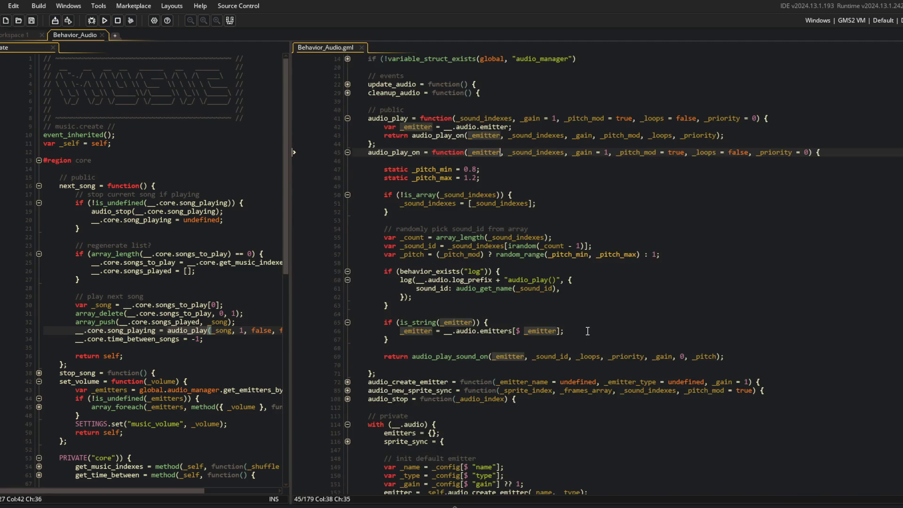
scroll(587, 332, "up", 1)
left_click(346, 154)
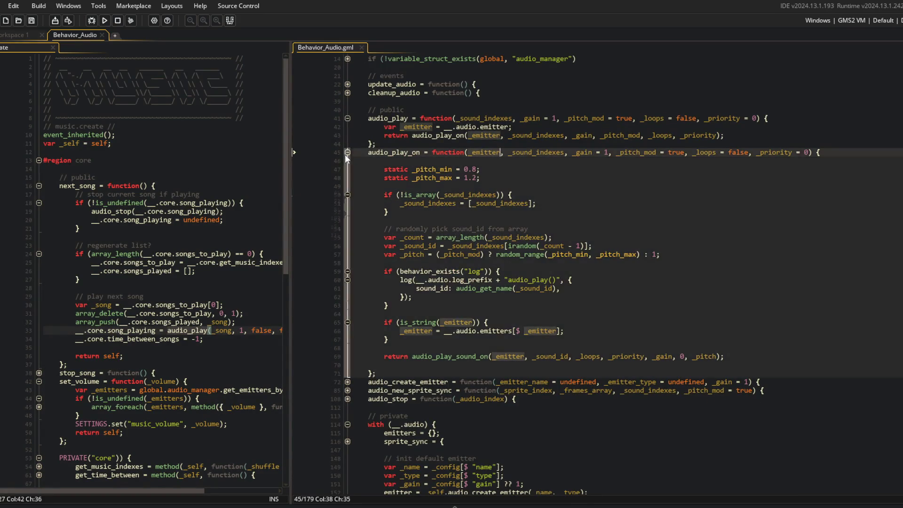
scroll(346, 155, "up", 2)
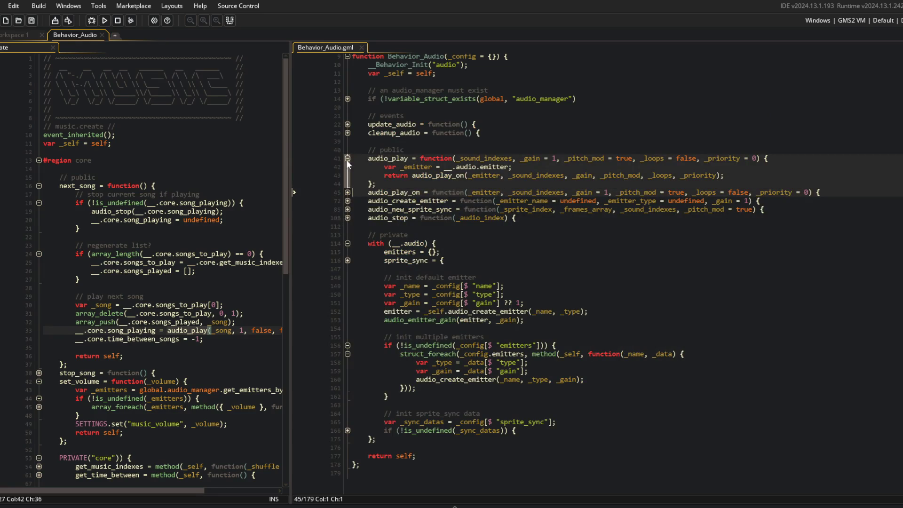
left_click(347, 345)
scroll(349, 222, "up", 2)
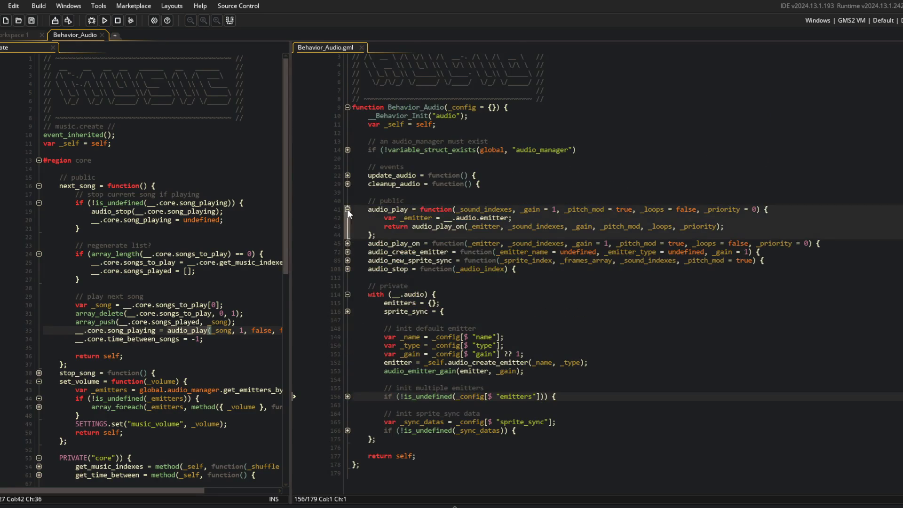
left_click(347, 210)
left_click_drag(298, 117, 406, 121)
scroll(183, 282, "down", 2)
On line 33 change audio_play( to audio_play_on("music", in next_song
left_click(181, 290)
left_click(88, 154)
left_click(211, 290)
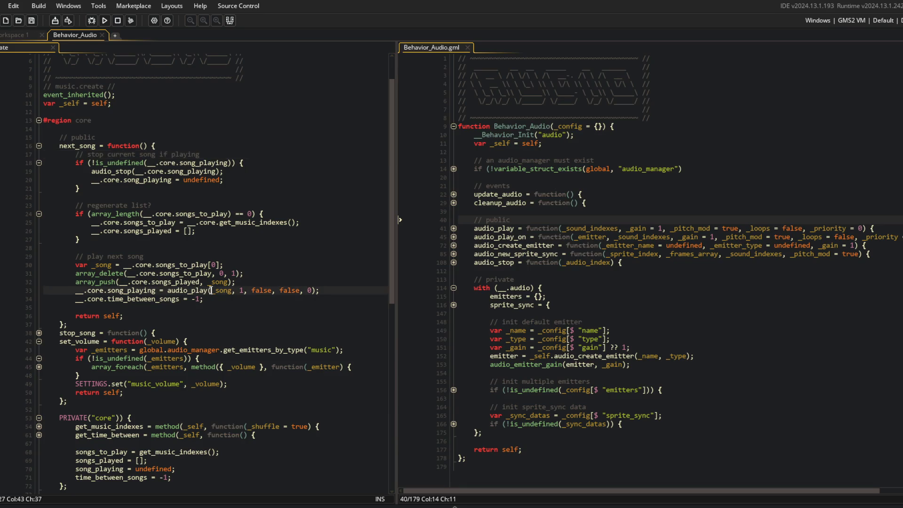
type("_on(")
type("\"music\",")
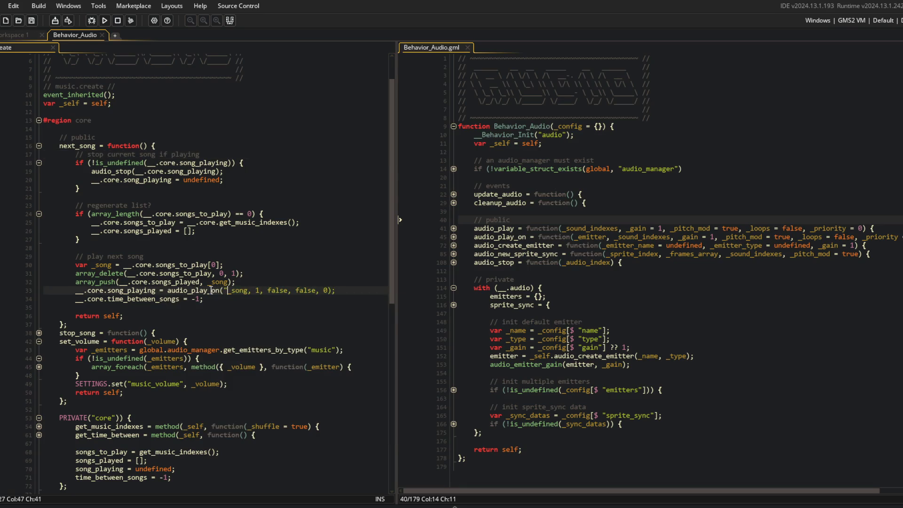
Pause the song in the background music player and close its window
left_click(151, 213)
scroll(151, 214, "down", 2)
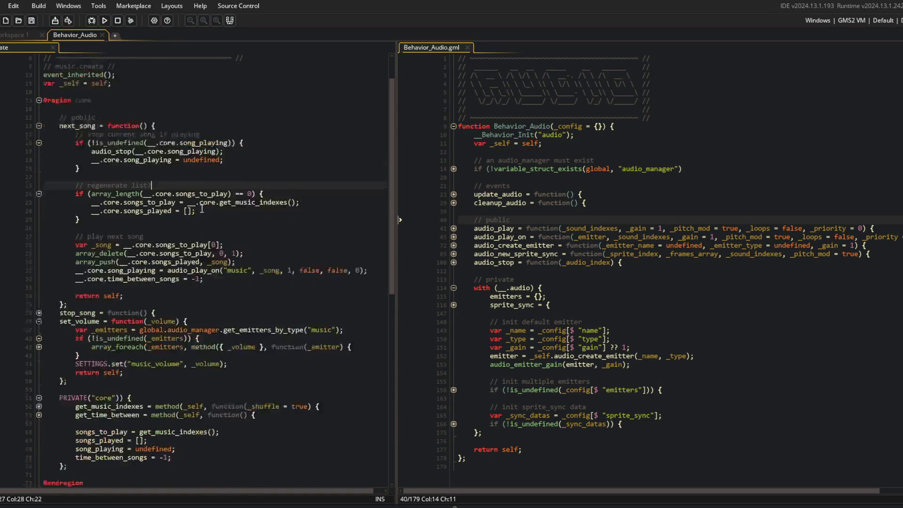
key("alt+Tab")
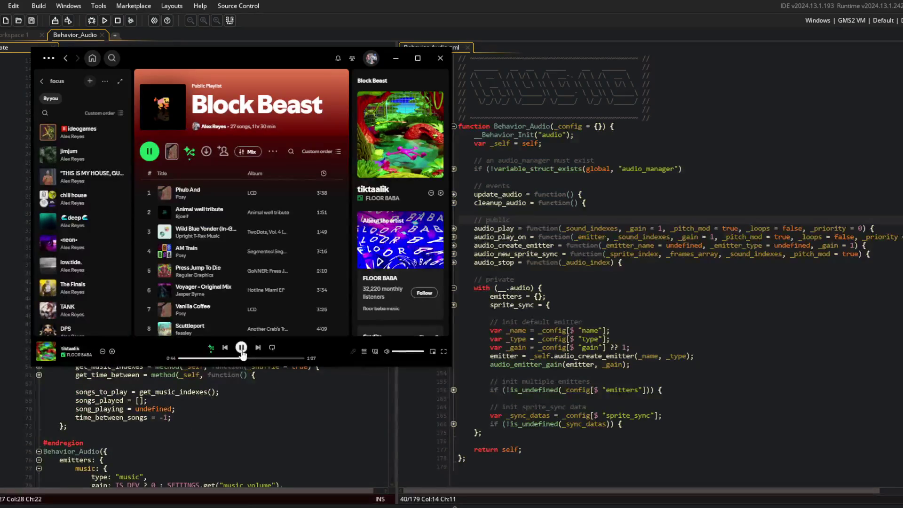
left_click(240, 348)
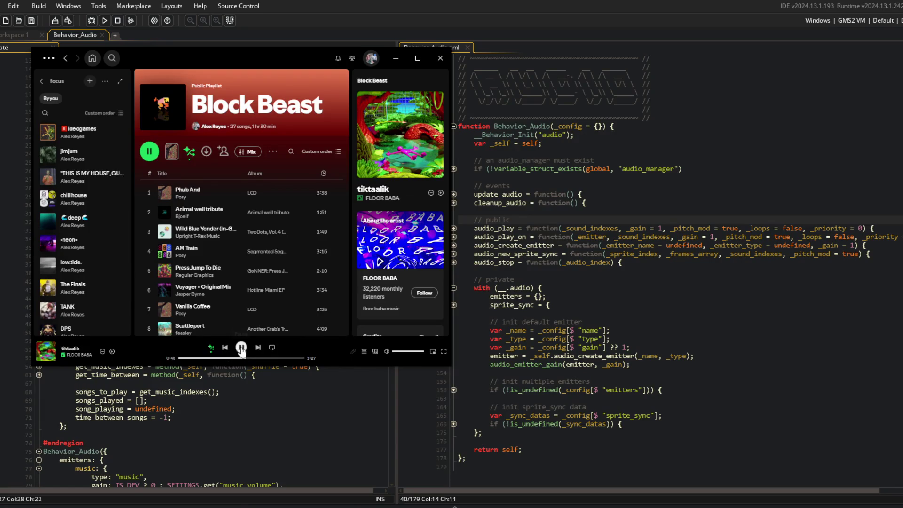
left_click(235, 394)
Build and run the game to reach the Block Beast login screen
left_click(104, 21)
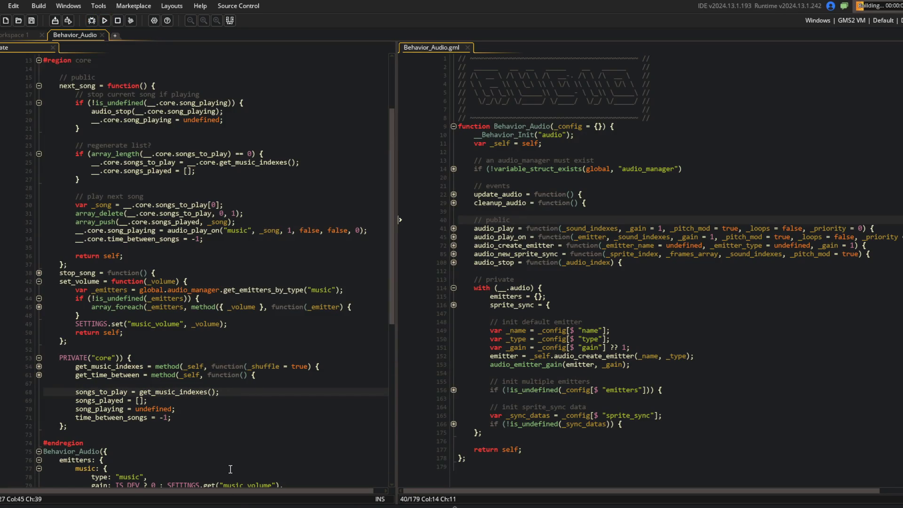
scroll(328, 299, "down", 2)
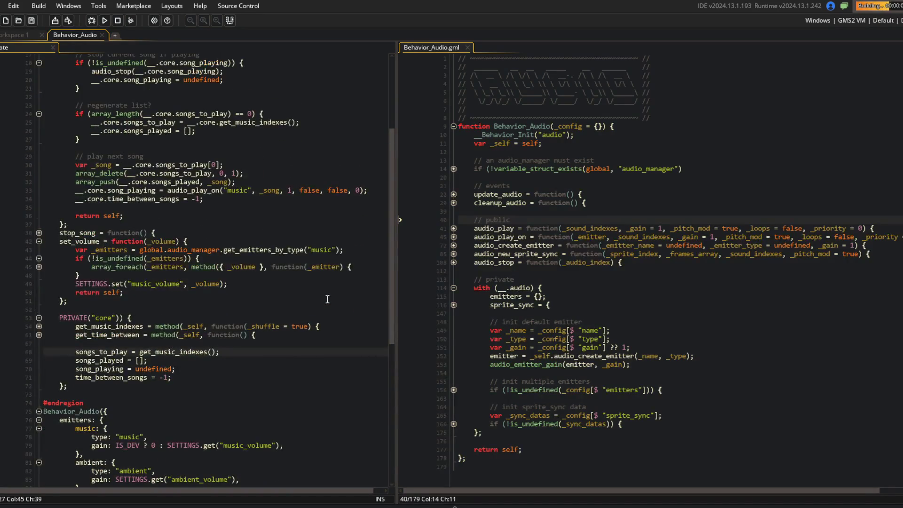
scroll(329, 292, "down", 3)
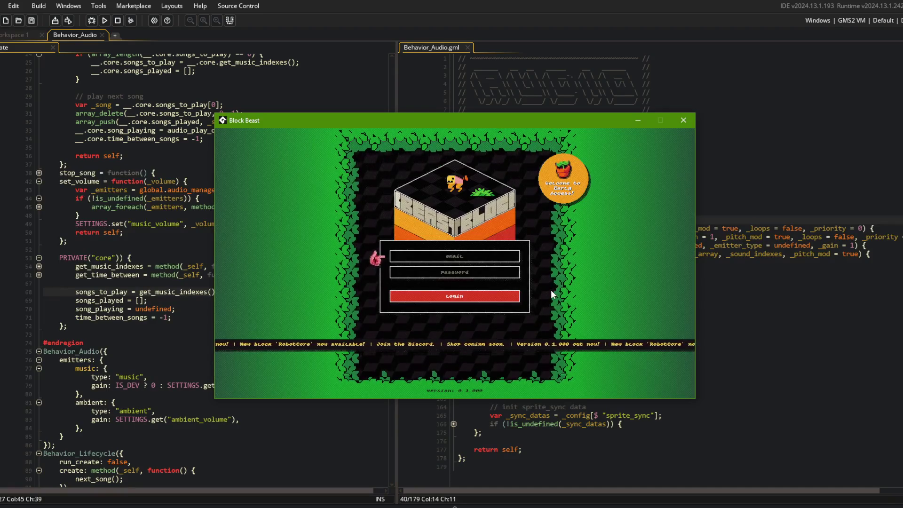
Log in, open Settings, raise Music Volume to 100%, then close the game window
left_click(474, 293)
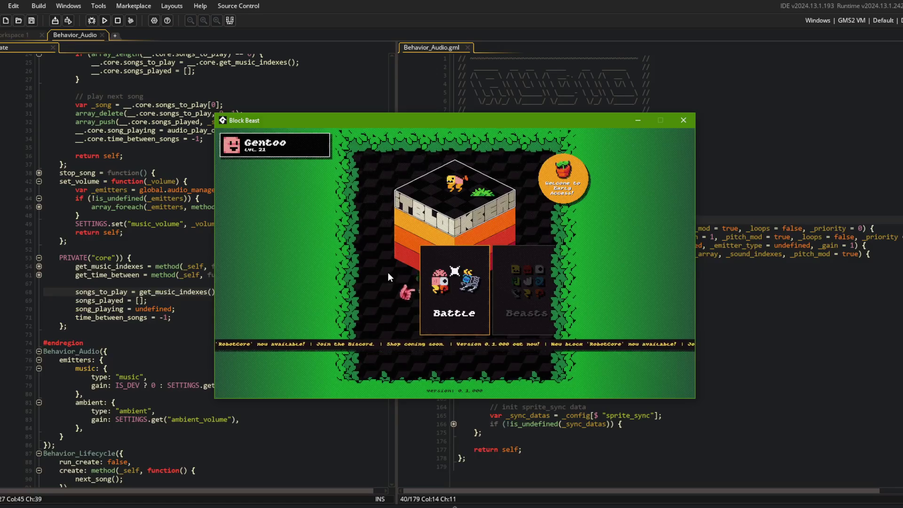
scroll(387, 272, "down", 3)
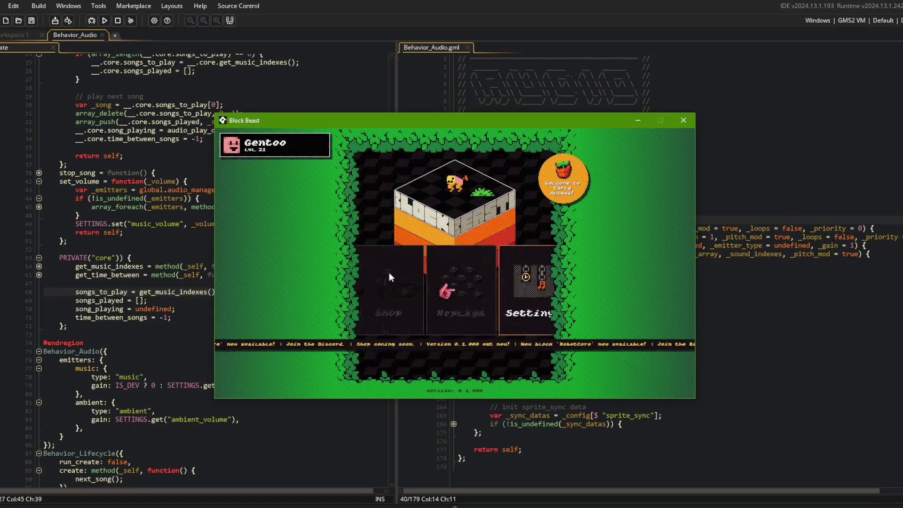
left_click(444, 288)
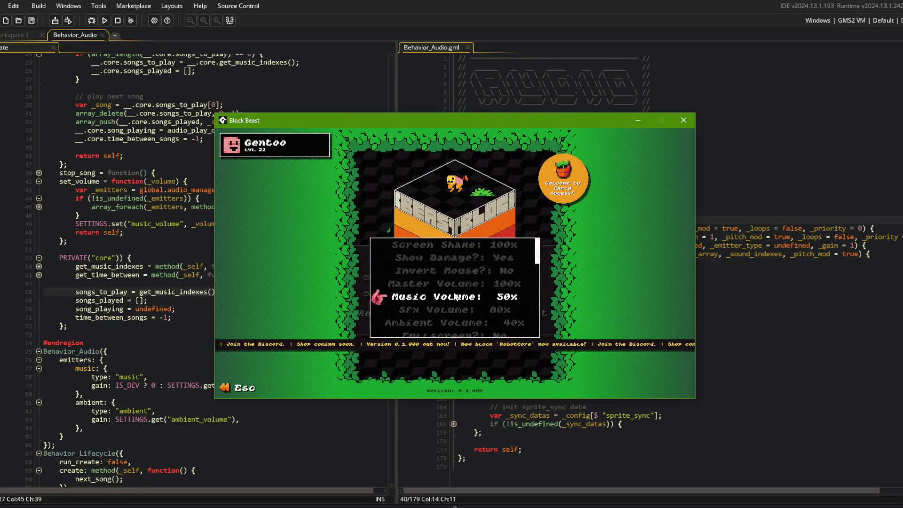
left_click(455, 296)
scroll(456, 296, "up", 10)
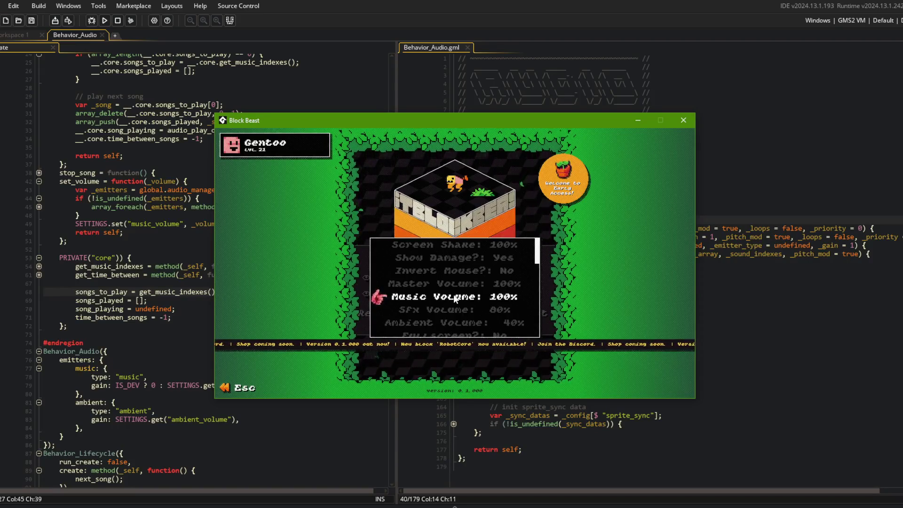
left_click(319, 72)
scroll(51, 355, "down", 9)
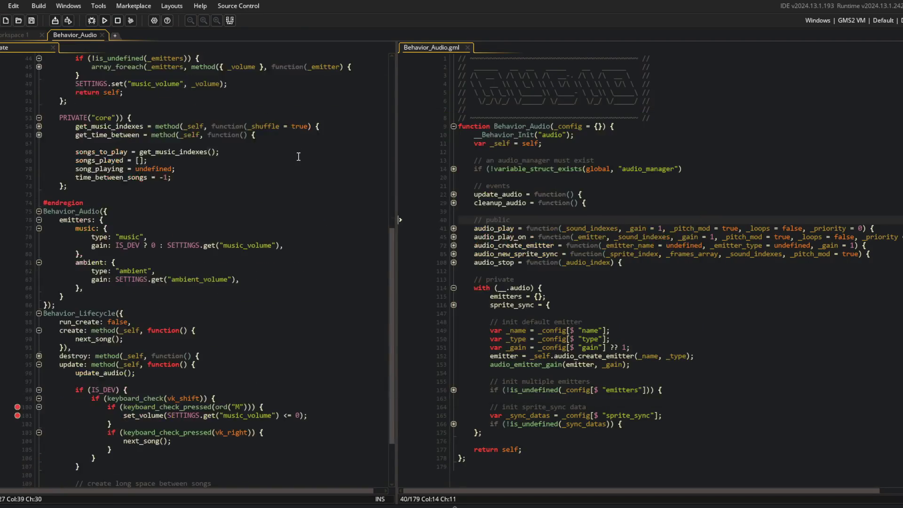
Fold the music controller's code blocks and select the set_volume function name
left_click_drag(91, 339, 111, 355)
scroll(269, 353, "up", 4)
scroll(270, 353, "up", 10)
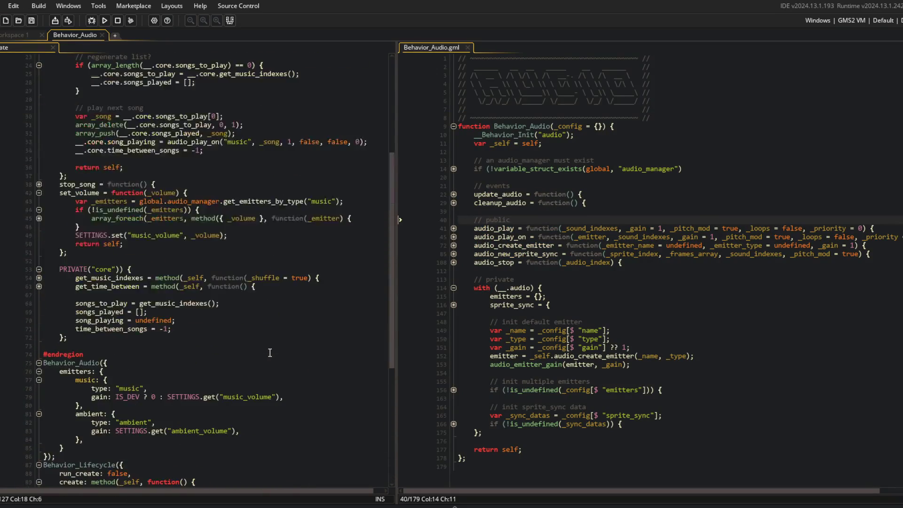
scroll(267, 285, "up", 2)
left_click(107, 159)
key("ctrl+m")
left_click(107, 158)
key("Down")
key("Down")
key("Down")
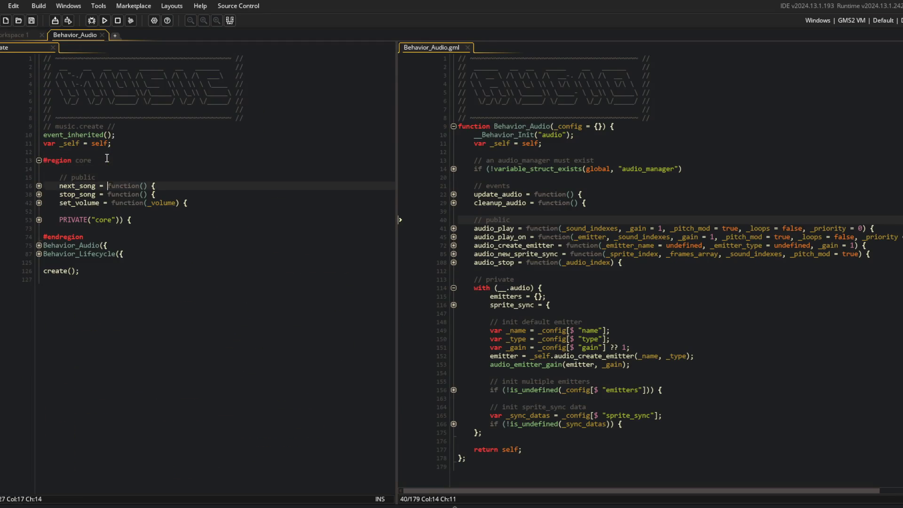
key("ctrl+m")
key("Home")
key("ctrl+shift+Left")
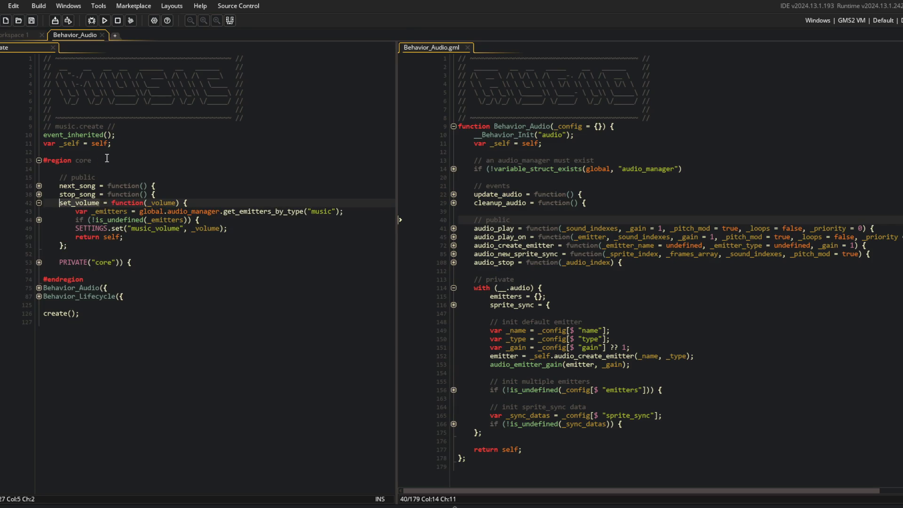
Search the project for set_volume, case-sensitive and whole-word, and jump to the line 101 call
key("ctrl+shift+f")
left_click(288, 66)
left_click(282, 79)
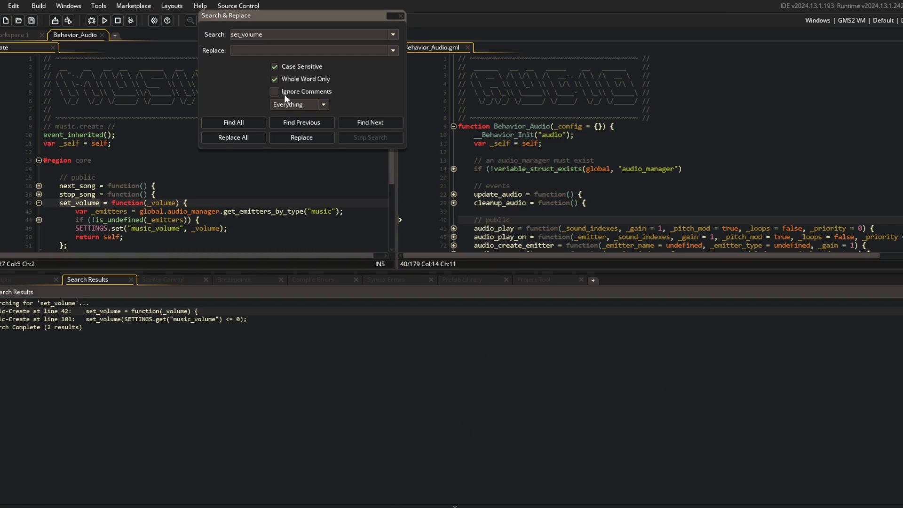
left_click(241, 125)
double_click(149, 320)
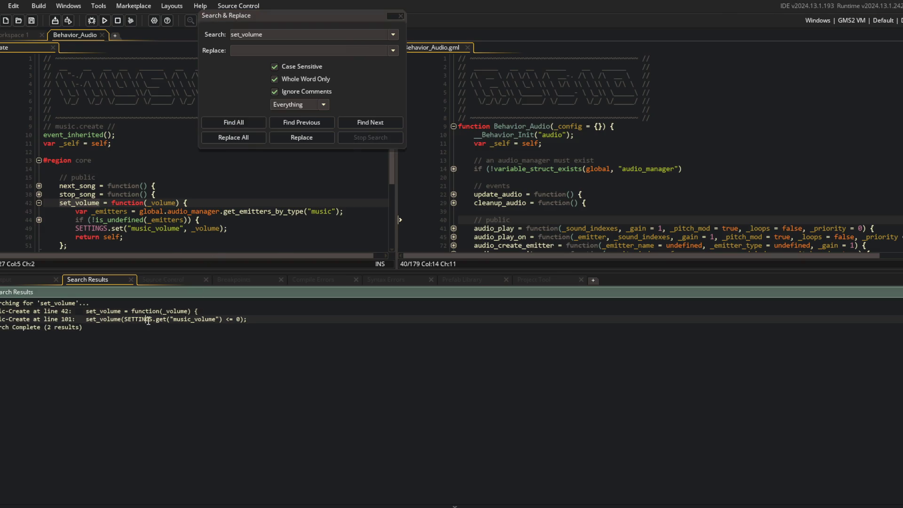
Rename the line 101 call from set_volume to set_music_volume
left_click(401, 16)
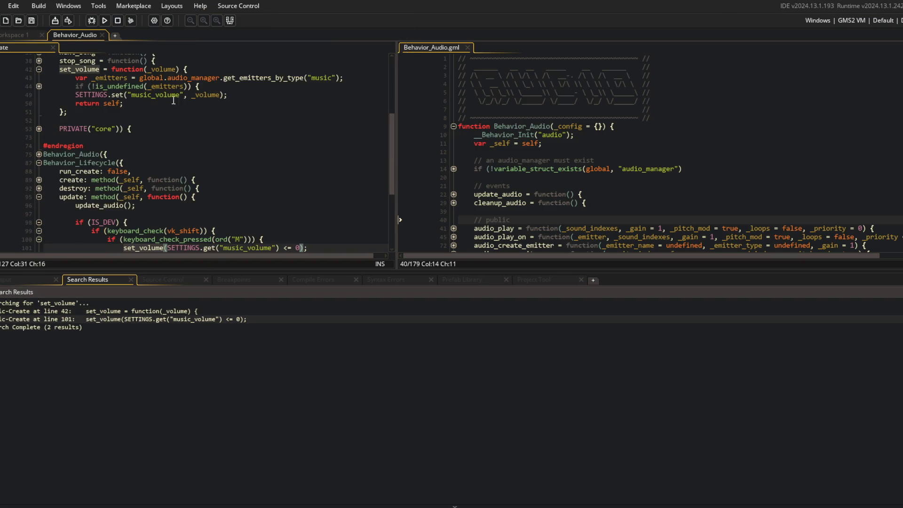
scroll(141, 165, "down", 3)
left_click(156, 150)
left_click(136, 168)
type("music_")
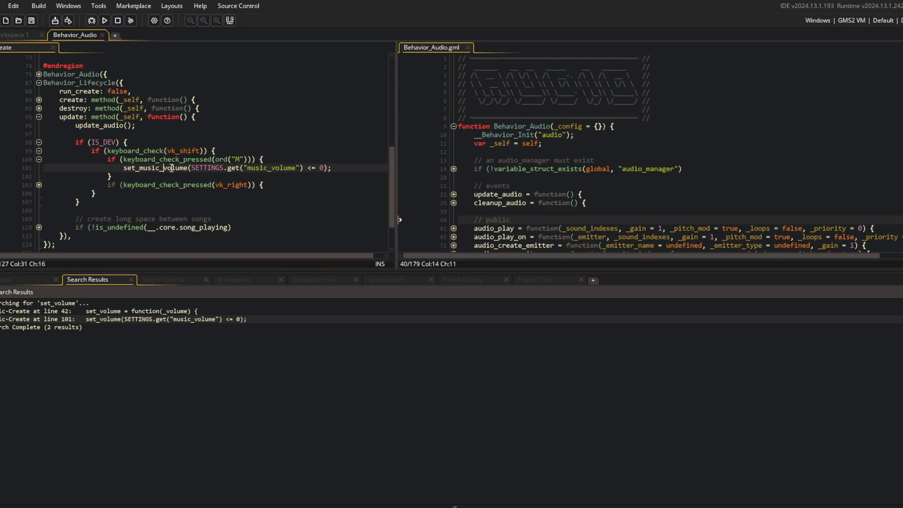
Duplicate the set_music_volume function and rename the copy set_ambient_volume
scroll(172, 168, "down", 2)
left_click(139, 128)
middle_click(140, 128)
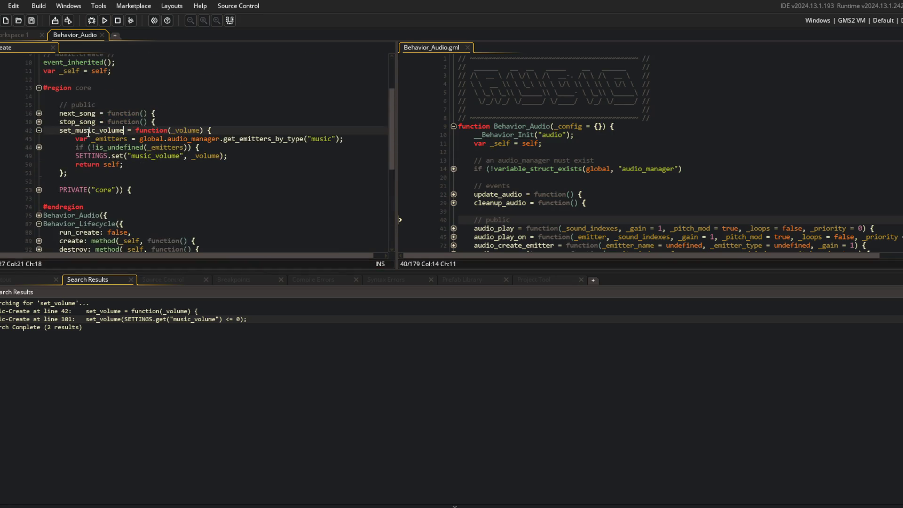
key("ctrl+d")
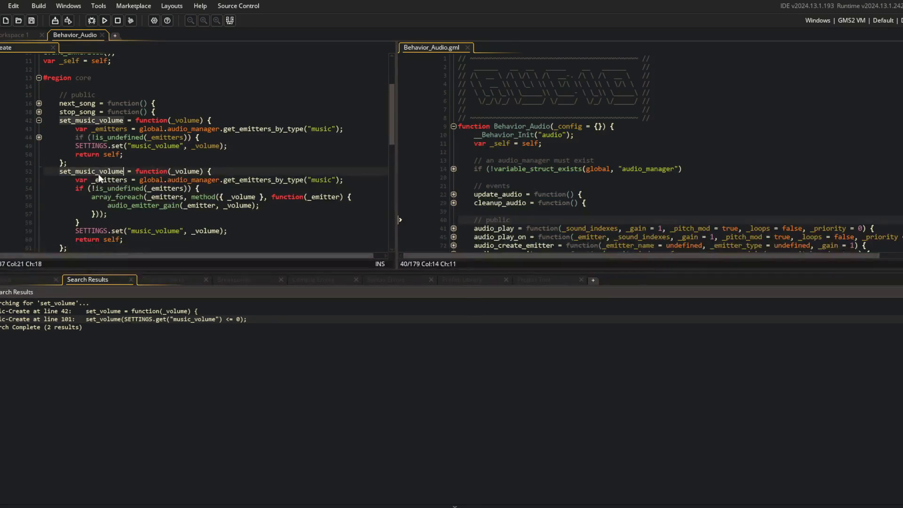
left_click(97, 172)
key("BackSpace")
key("BackSpace")
key("BackSpace")
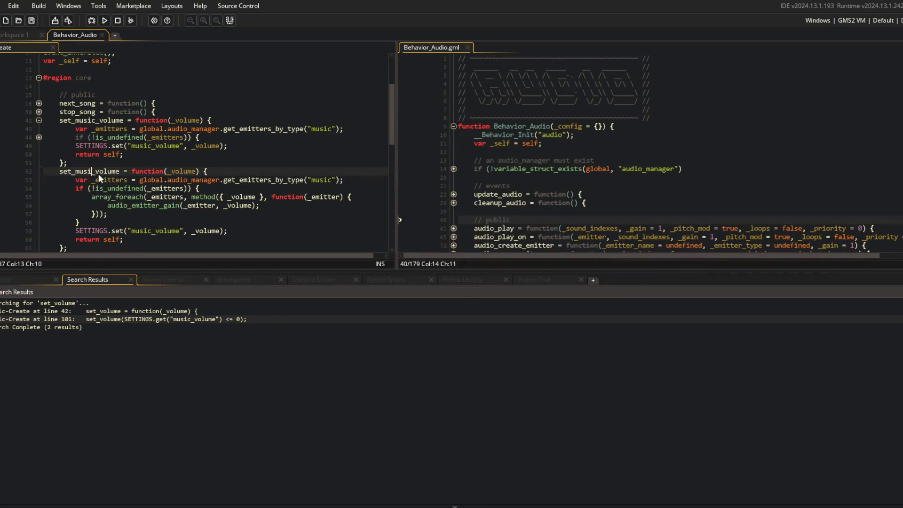
type("ambient_")
key("Up")
Switch set_ambient_volume to "ambient" emitters and the "ambient_volume" key, then close Search Results
left_click(314, 180)
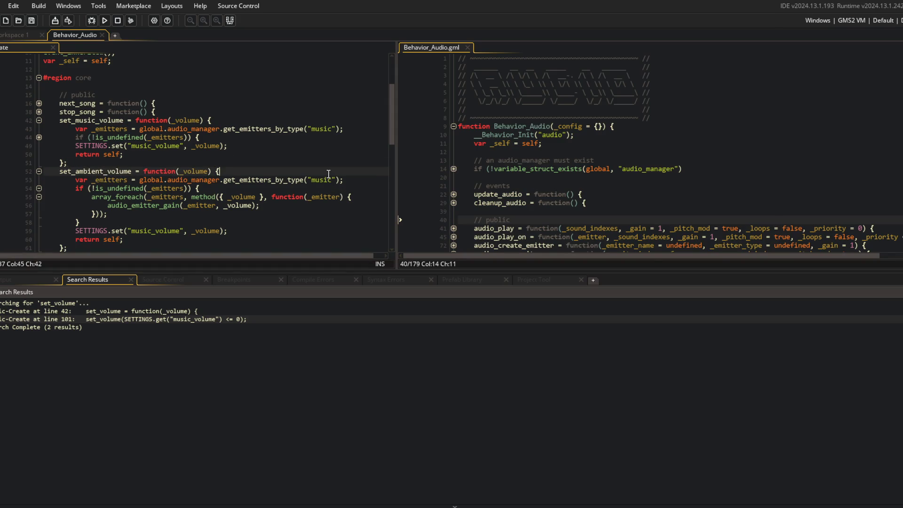
double_click(318, 180)
type("ambient")
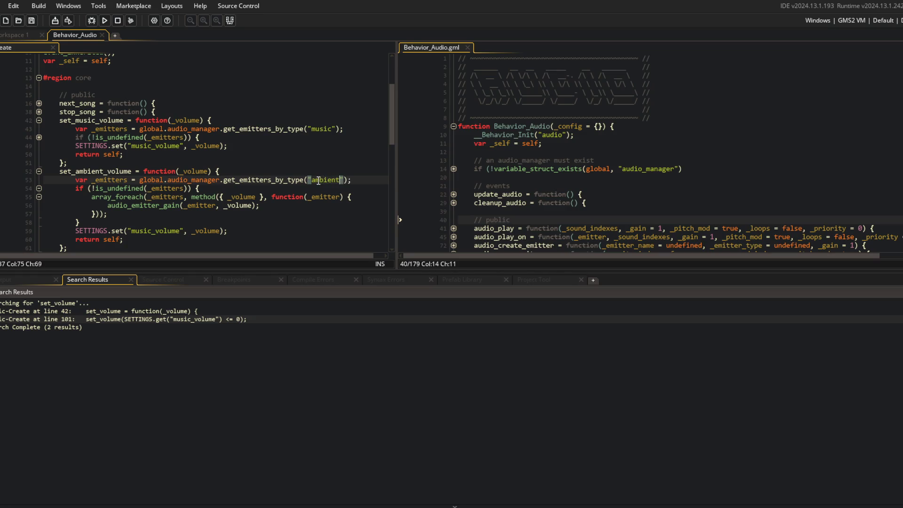
left_click(156, 230)
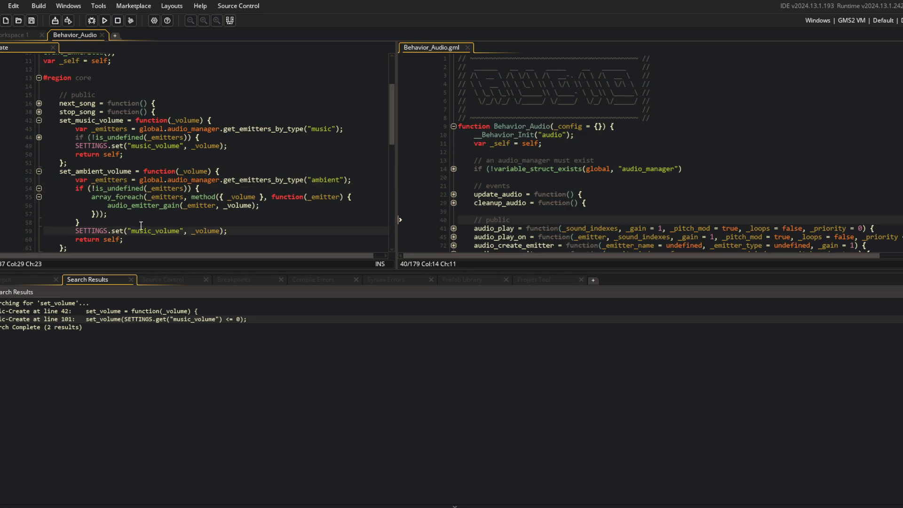
left_click(152, 230)
left_click(164, 180)
left_click(230, 21)
left_click(202, 137)
key("Up")
key("Up")
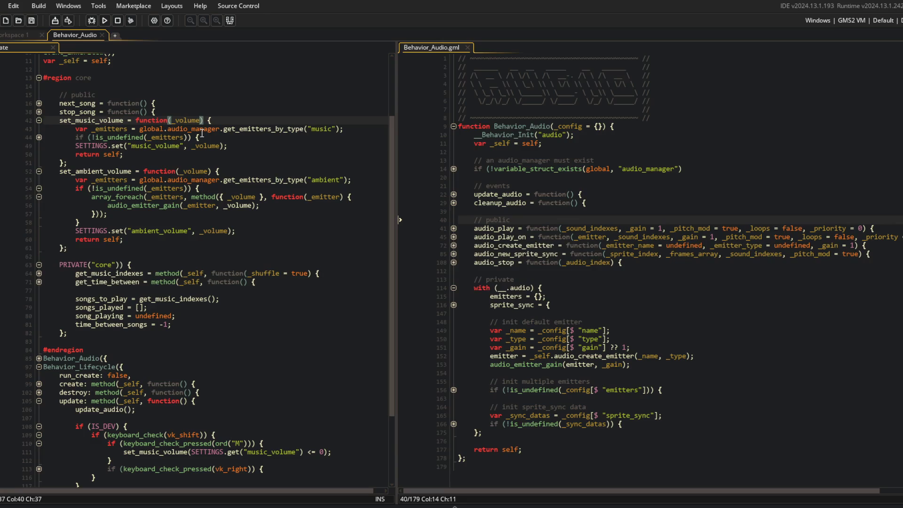
Copy the ord("M") check as an ord("A") block calling set_ambient_volume with "ambient_volume"
key("ctrl+m")
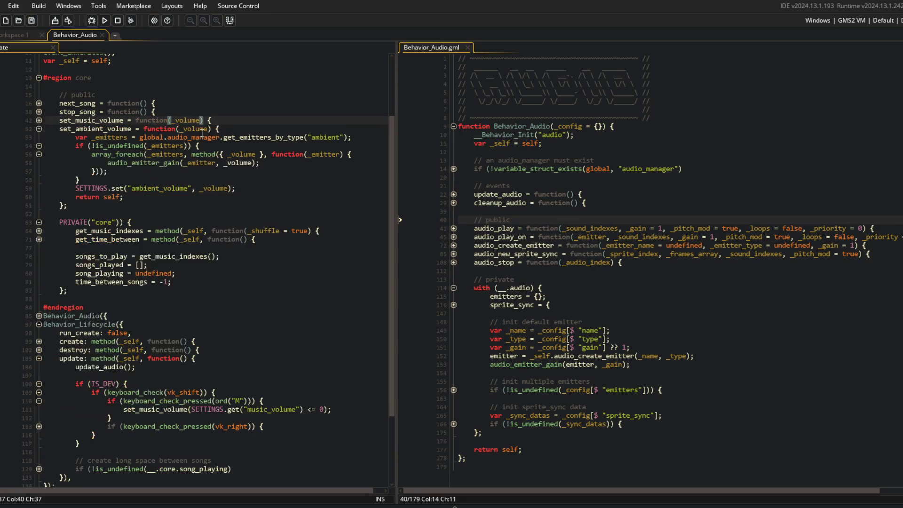
key("Down")
key("ctrl+m")
double_click(239, 355)
key("ctrl+v")
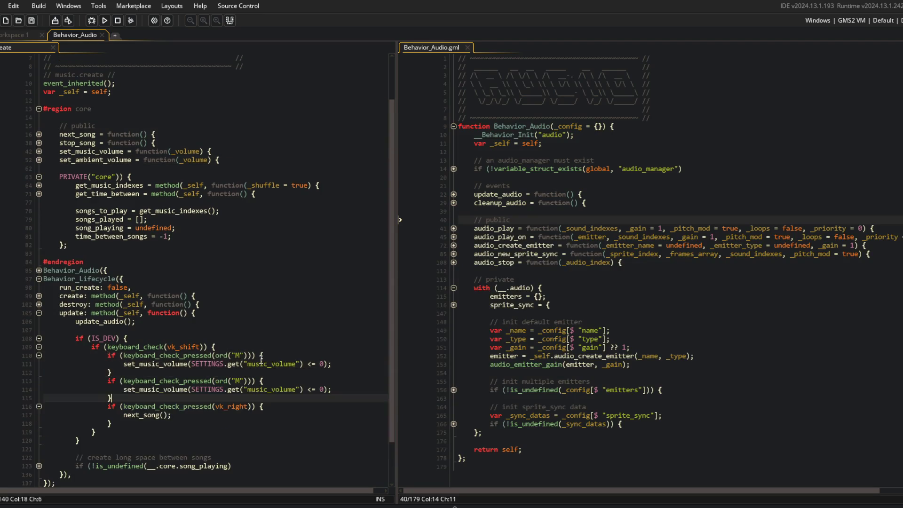
key("Down")
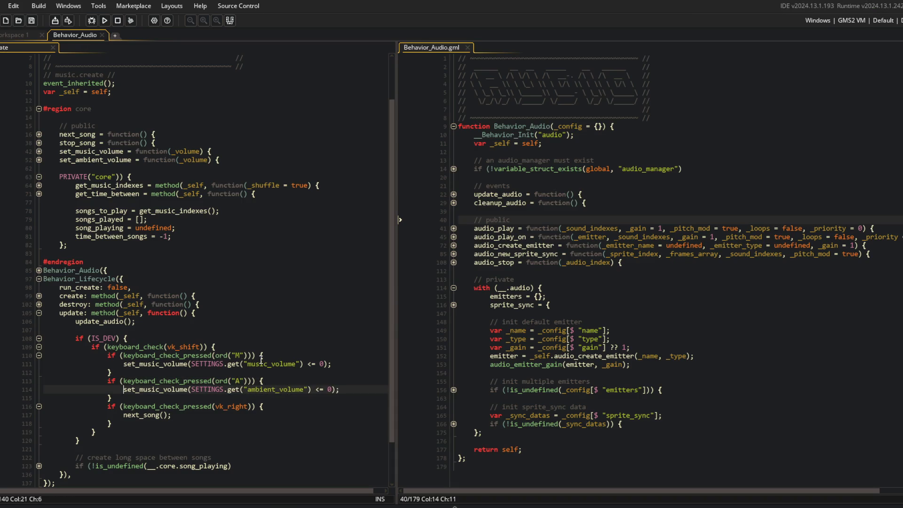
key("BackSpace")
key("BackSpace")
key("BackSpace")
type("ambient")
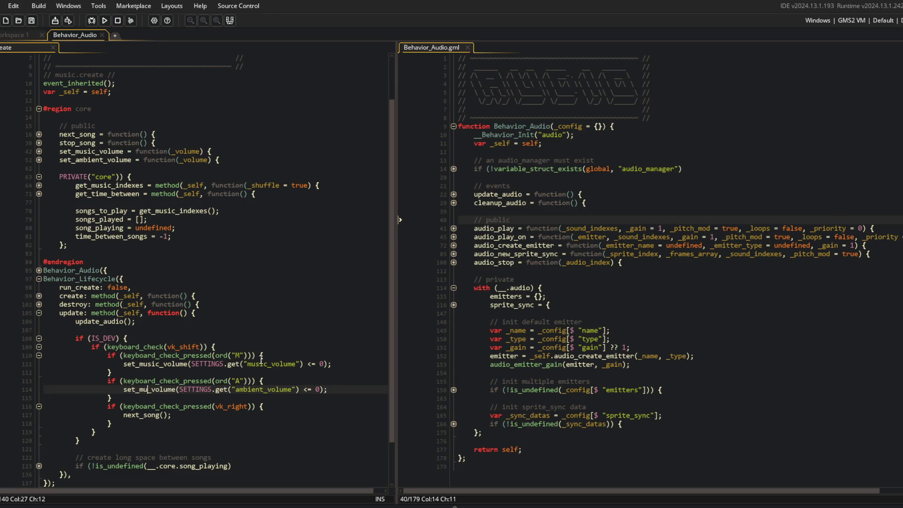
Fold the M, A and vk_right key-check blocks and the update method
key("Right")
key("Right")
key("Right")
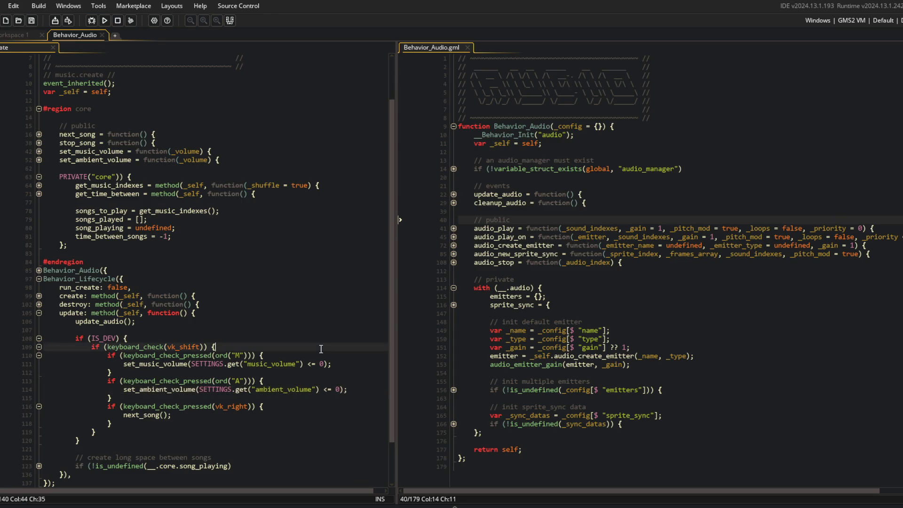
left_click(39, 355)
key("Up")
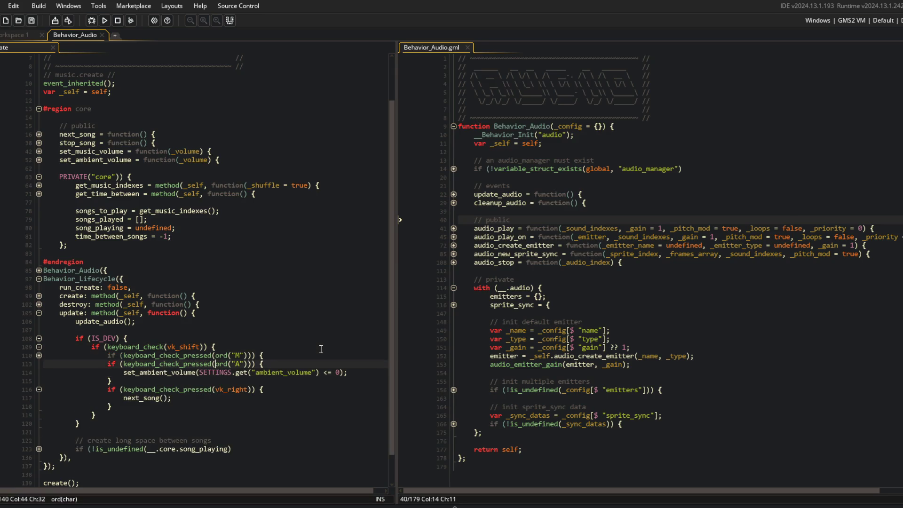
key("ctrl+m")
key("Down")
key("ctrl+m")
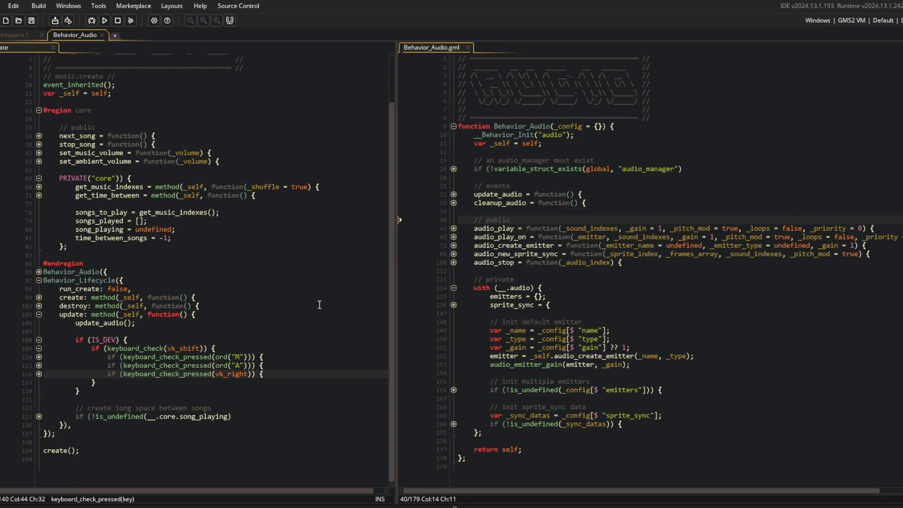
left_click(297, 306)
left_click(39, 355)
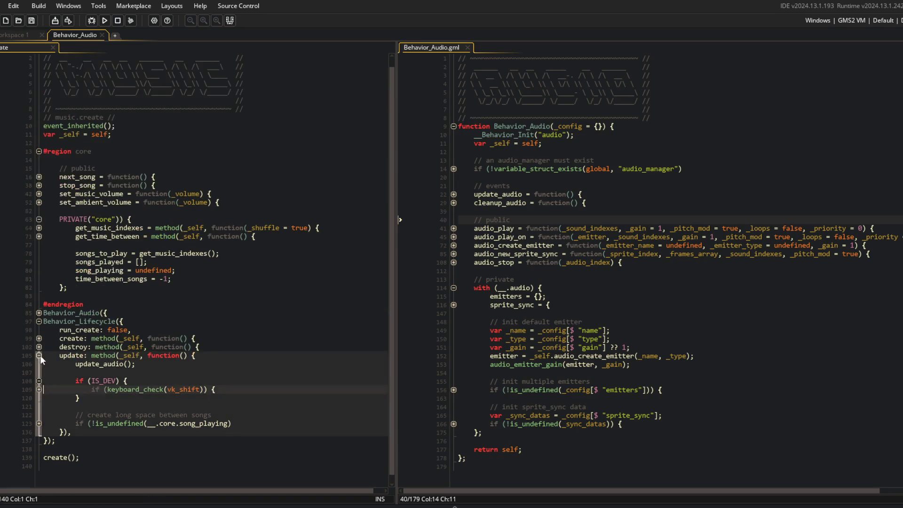
left_click(40, 354)
left_click(179, 288)
key("alt+Tab")
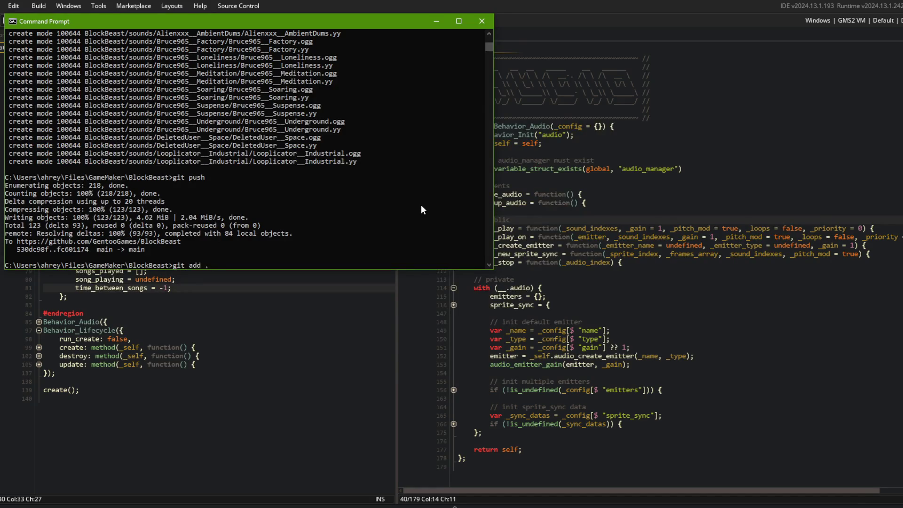
Stage all changes, commit as "setup music controller to support ambient audio emitter", and push
type("d .")
key("Return")
type("git commit -m \"setup")
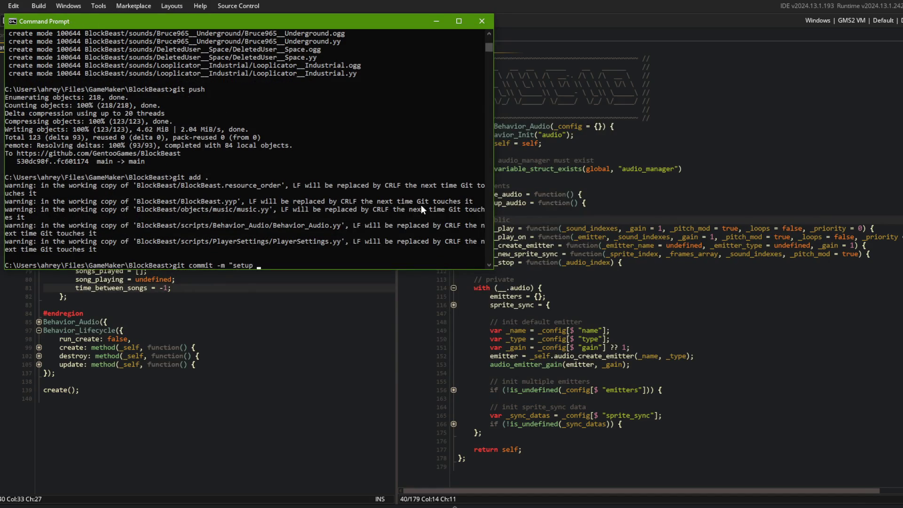
type(" music controller to suppor")
type("t ambient emit")
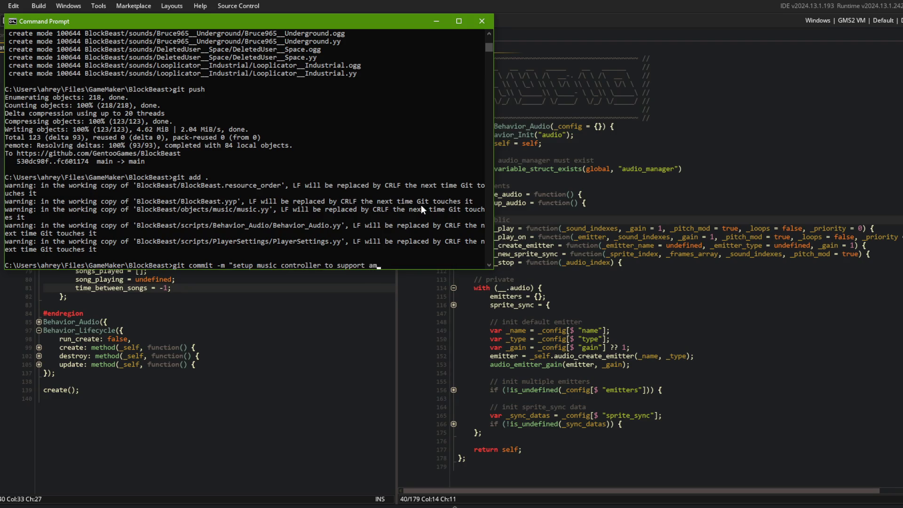
key("BackSpace")
key("BackSpace")
key("BackSpace")
type("audio emitter\"")
key("Return")
type("git push")
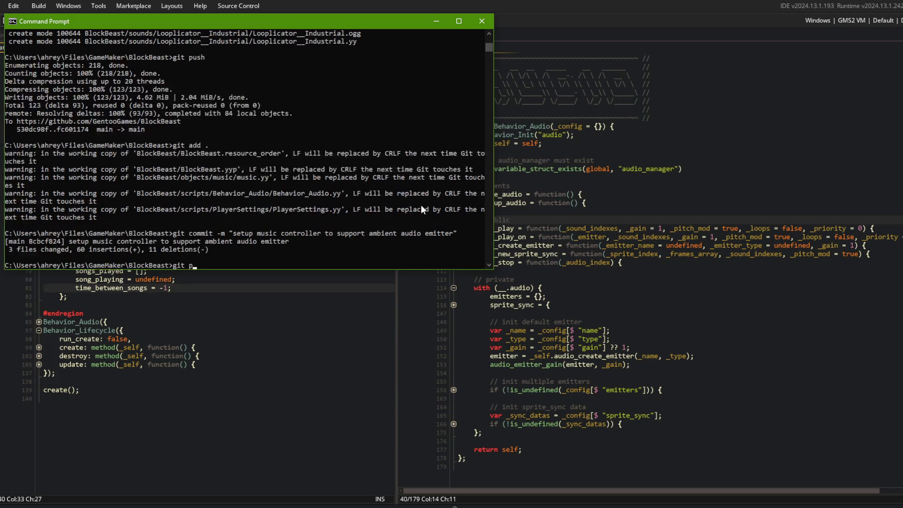
key("Return")
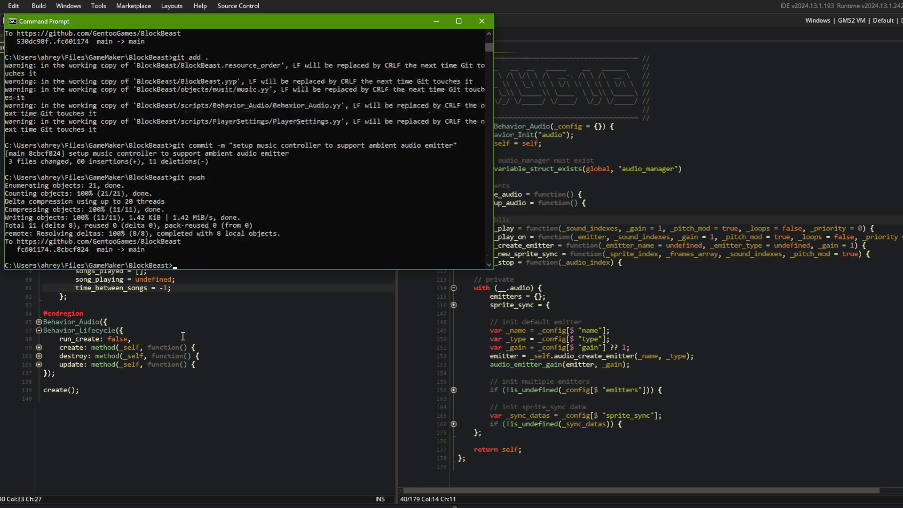
key("alt+Tab")
key("alt+Tab")
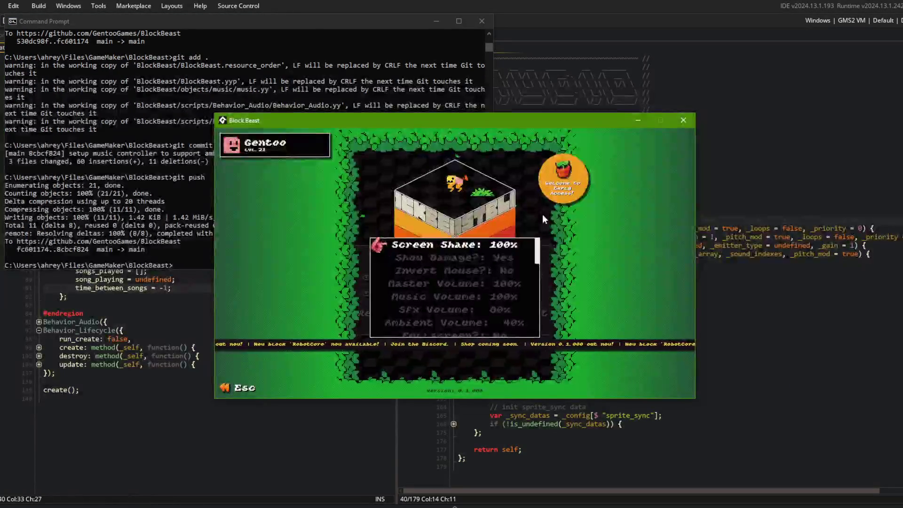
Close the game's settings panel and rotate the menu, then unfold the update method in GameMaker
key("Escape")
key("Left")
key("Right")
key("Right")
key("Right")
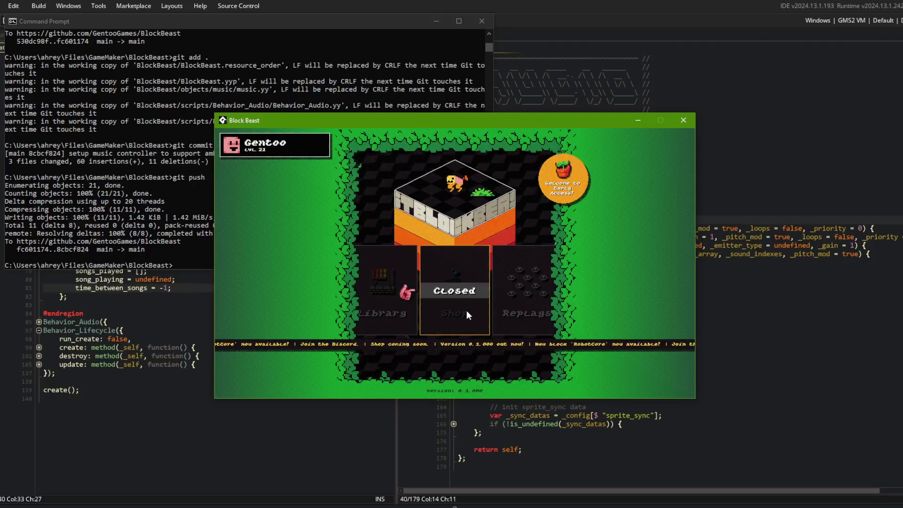
left_click(104, 296)
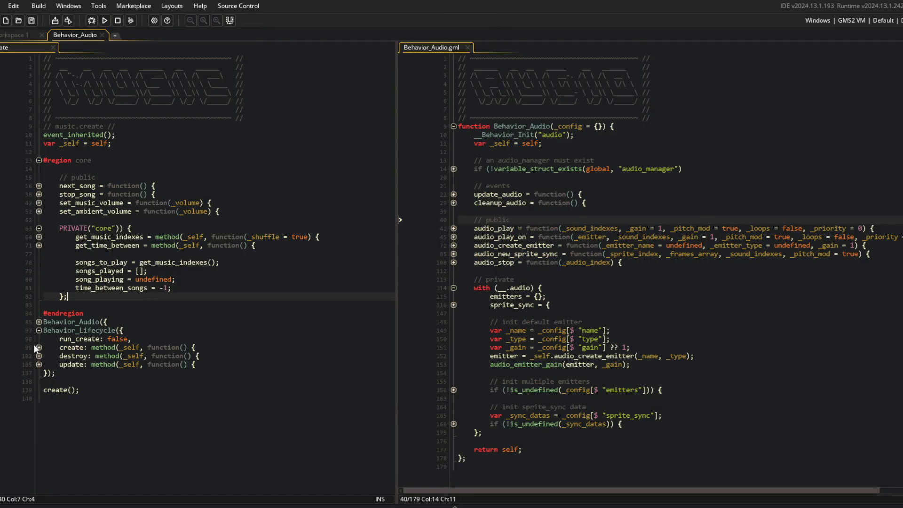
left_click(39, 364)
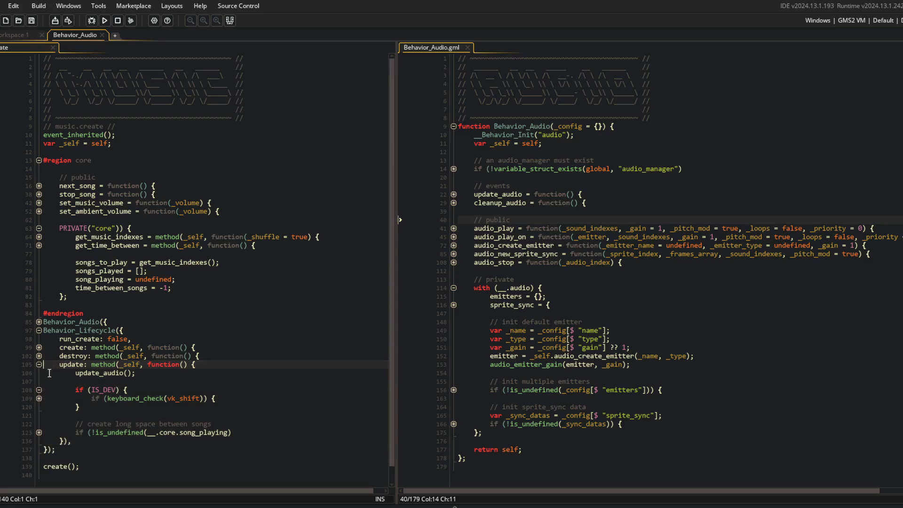
Unfold the update branches and the get_time_between method with its music_volume check
left_click(39, 432)
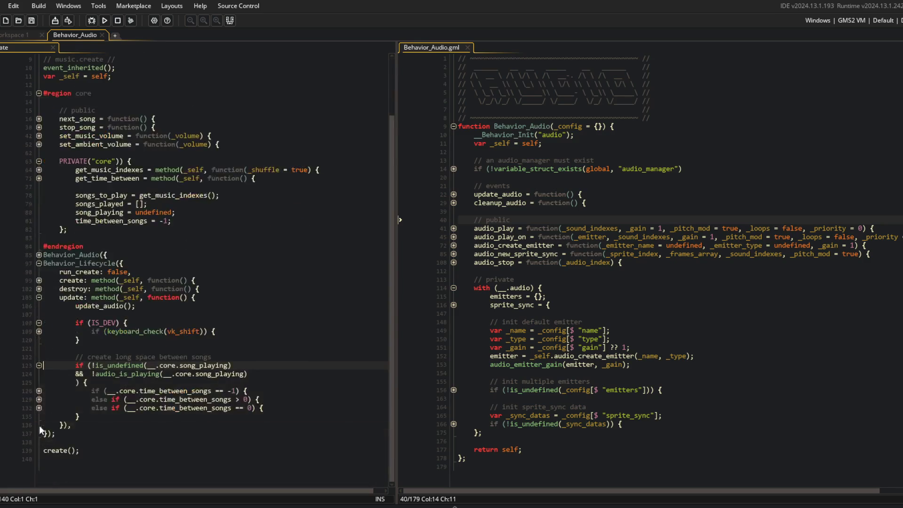
left_click(39, 400)
left_click(39, 392)
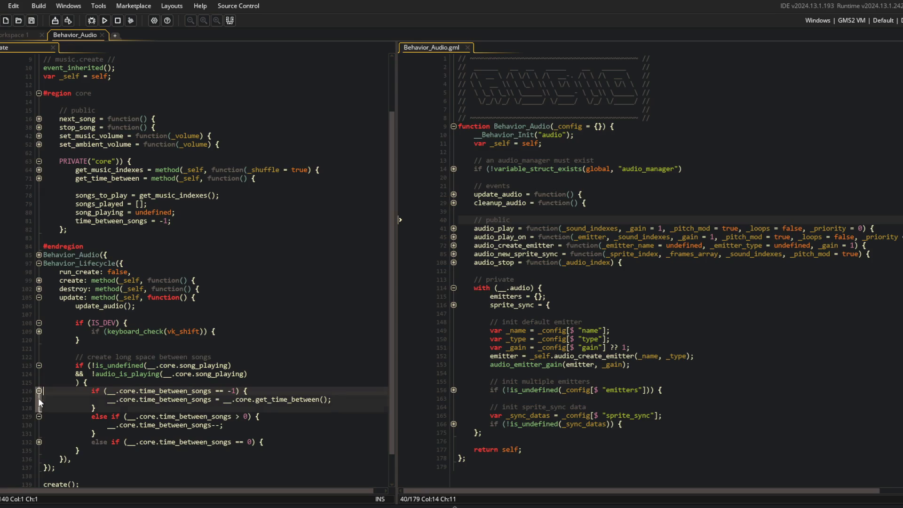
left_click(39, 178)
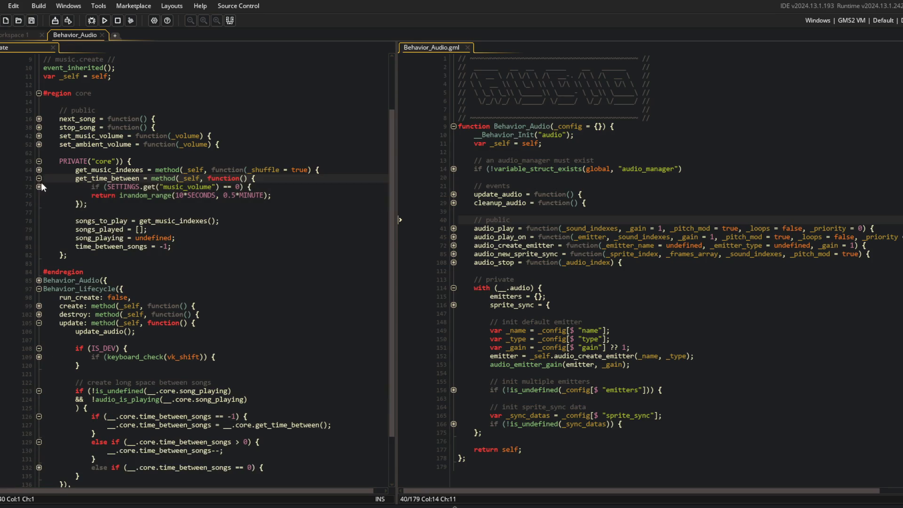
left_click(39, 187)
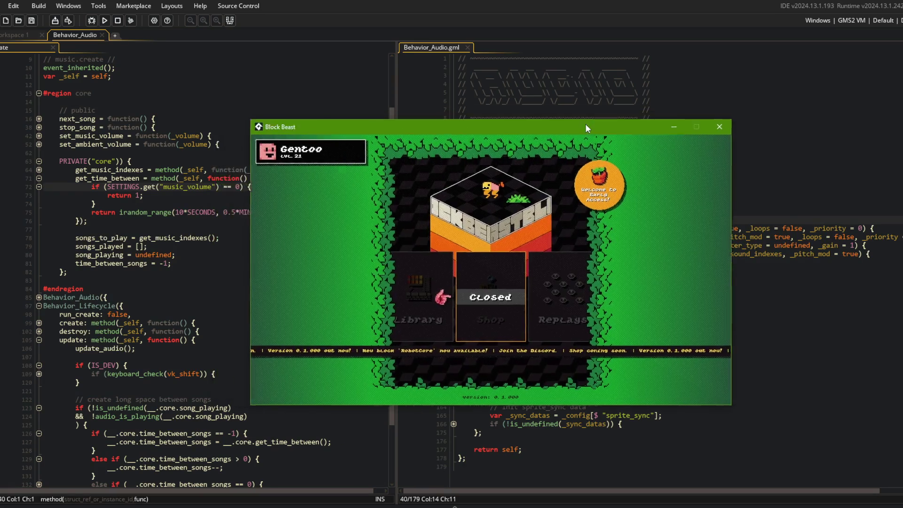
Change the wait range to irandom_range(20*SECONDS, 1*MINUTE)
left_click(237, 212)
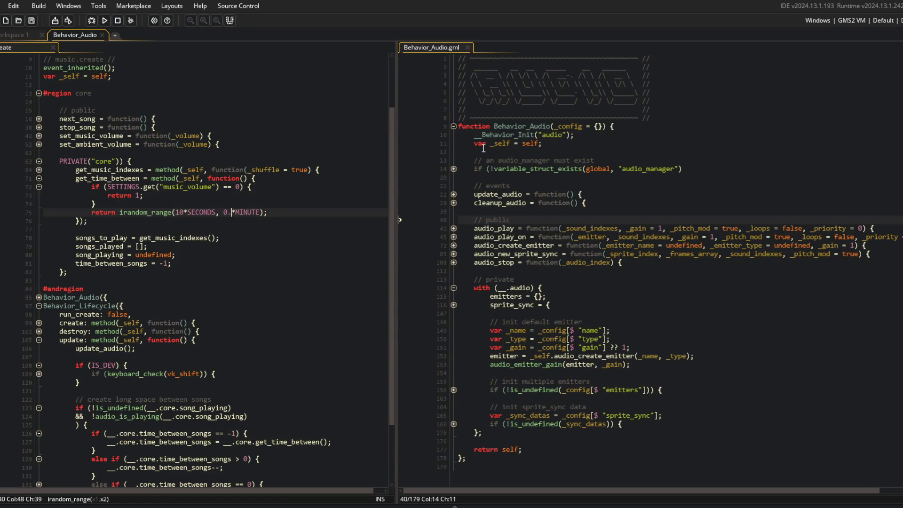
key("BackSpace")
type("1")
key("Left")
key("Left")
key("BackSpace")
type("2")
left_click(191, 169)
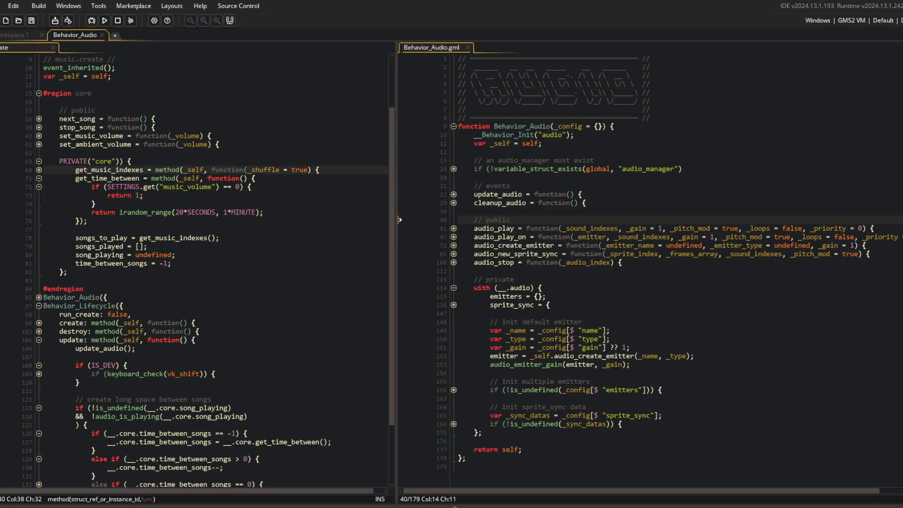
left_click_drag(585, 125, 545, 124)
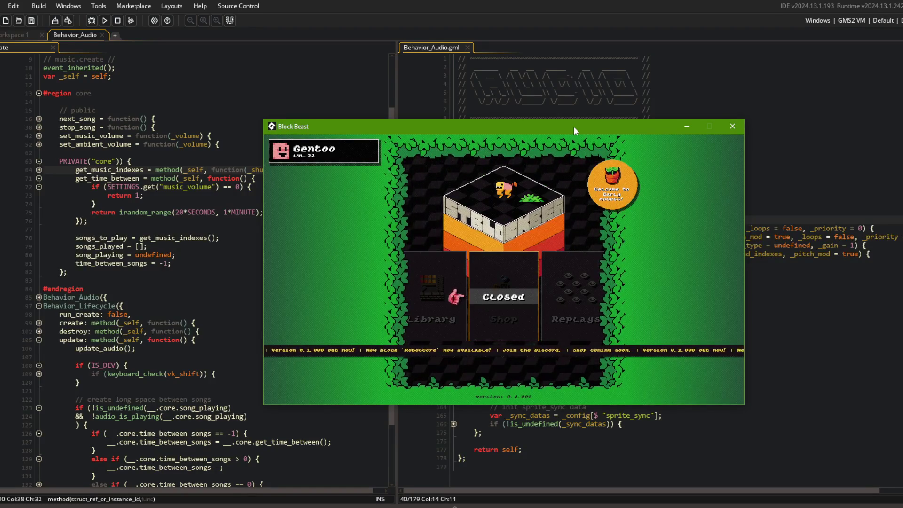
Shift the Block Beast game window back to the right
mouse_move(495, 131)
left_mouse_down()
mouse_move(498, 120)
mouse_move(579, 124)
left_mouse_up()
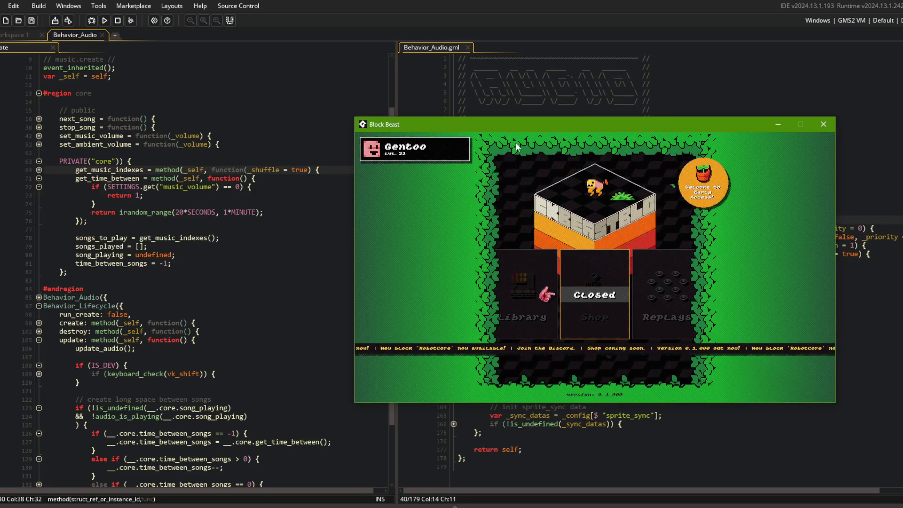
key("alt+Tab")
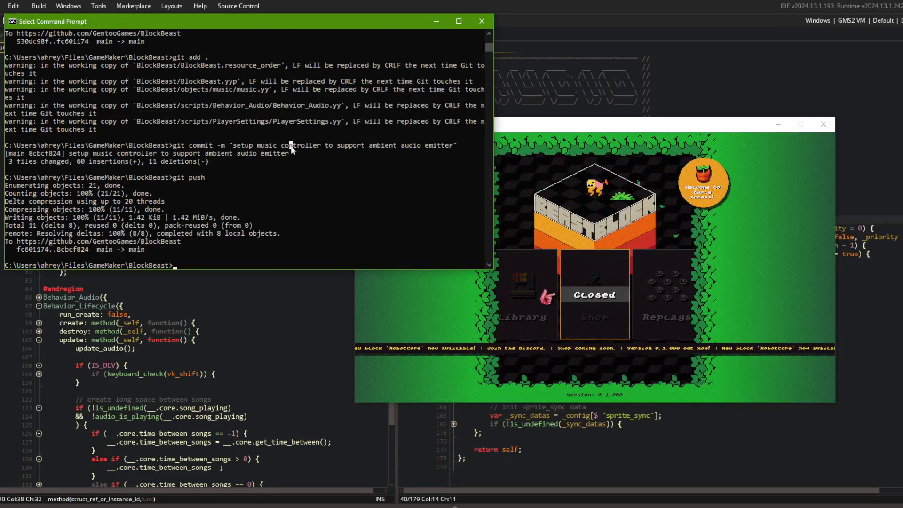
Stage all changes, commit as "increased time between songs before next song starts playing", and push
type("git add .")
key("Return")
type("git commit -")
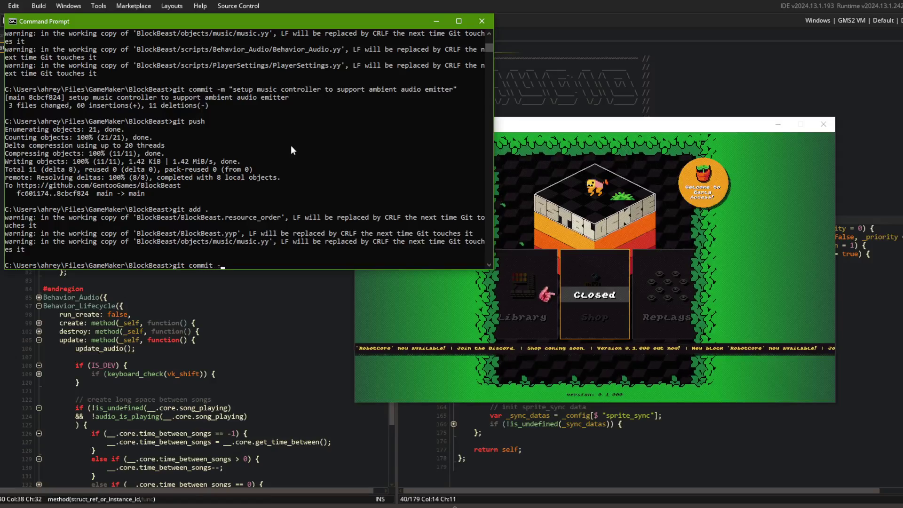
type("m \"in")
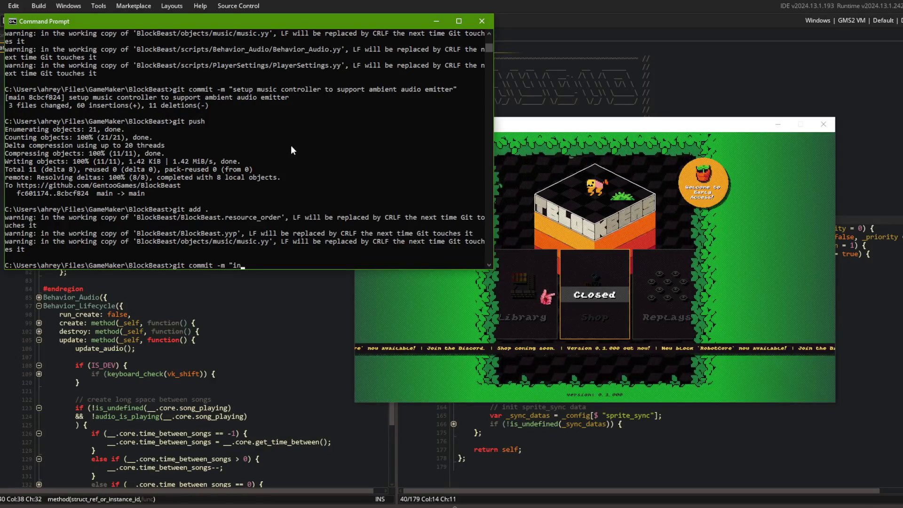
type("creased time betwee")
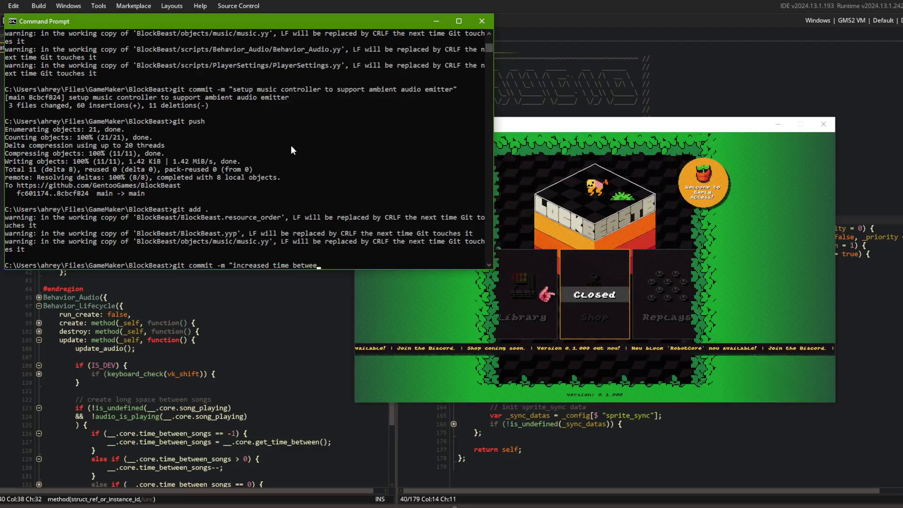
type("n songs begfore")
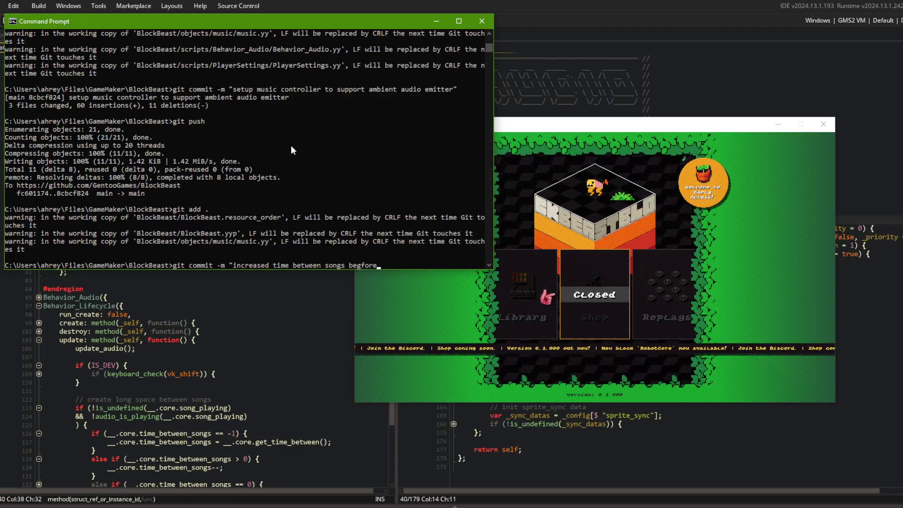
key("BackSpace")
key("BackSpace")
key("BackSpace")
key("BackSpace")
key("BackSpace")
type("fore next son")
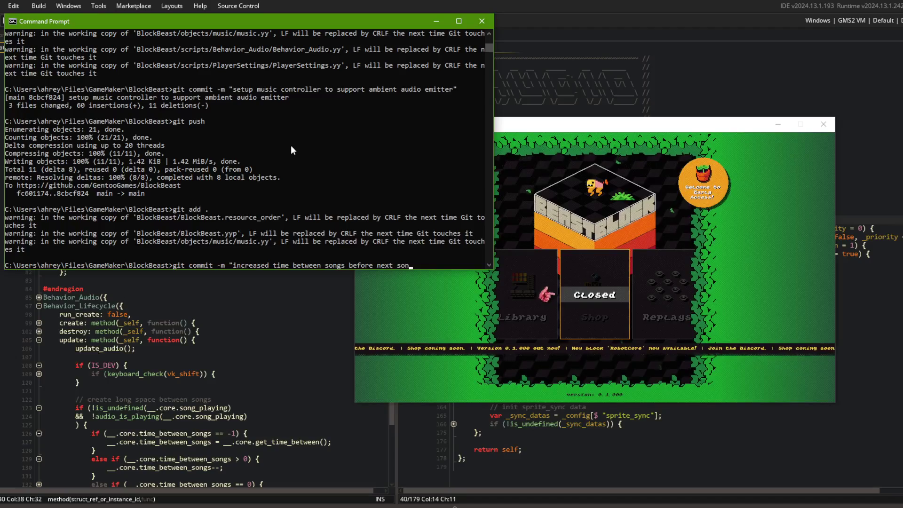
type("g starts playing")
key("Return")
type("git push")
key("Return")
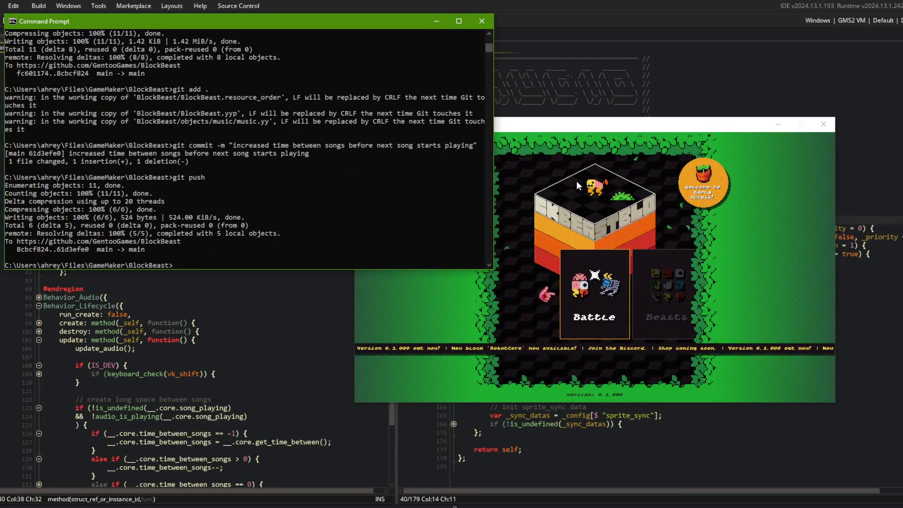
Bring the game window forward, then return focus to the music controller code in GameMaker
left_click(568, 127)
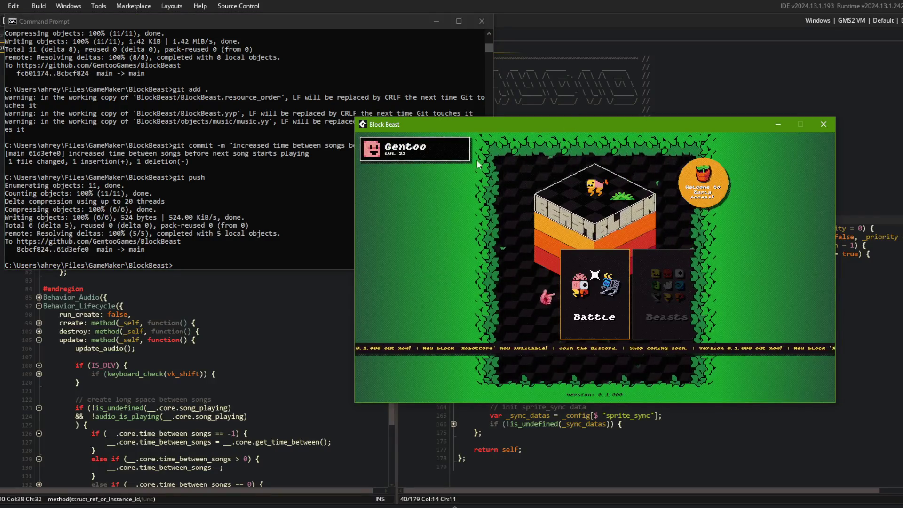
left_click(619, 74)
left_click(160, 164)
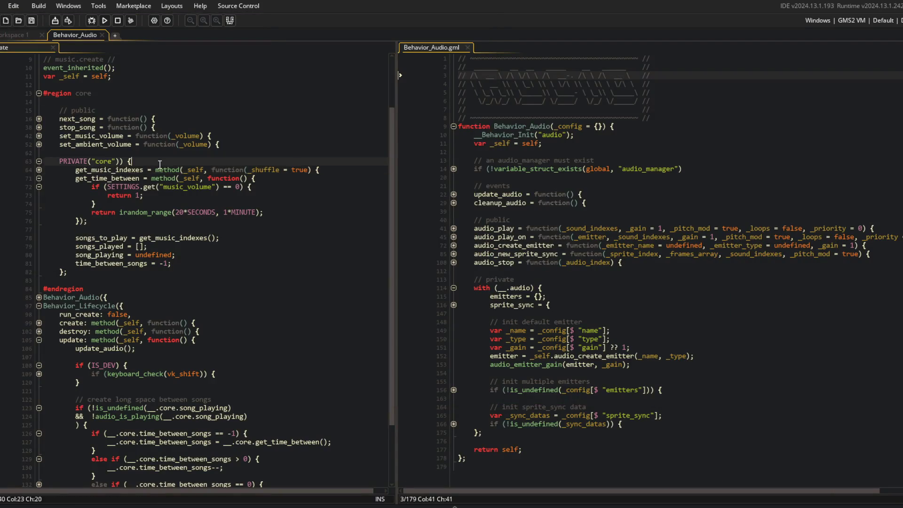
Unfold and cut the whole set_ambient_volume function out of the core region
left_click(39, 181)
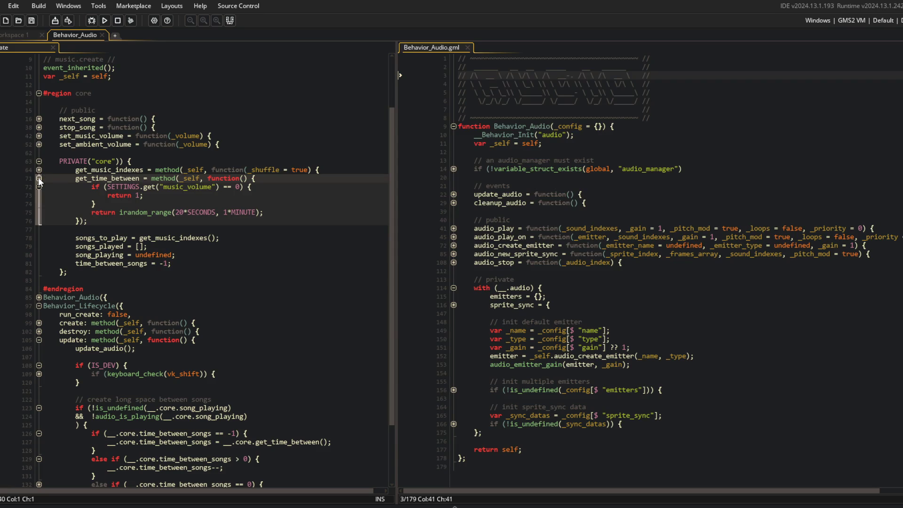
left_click(39, 144)
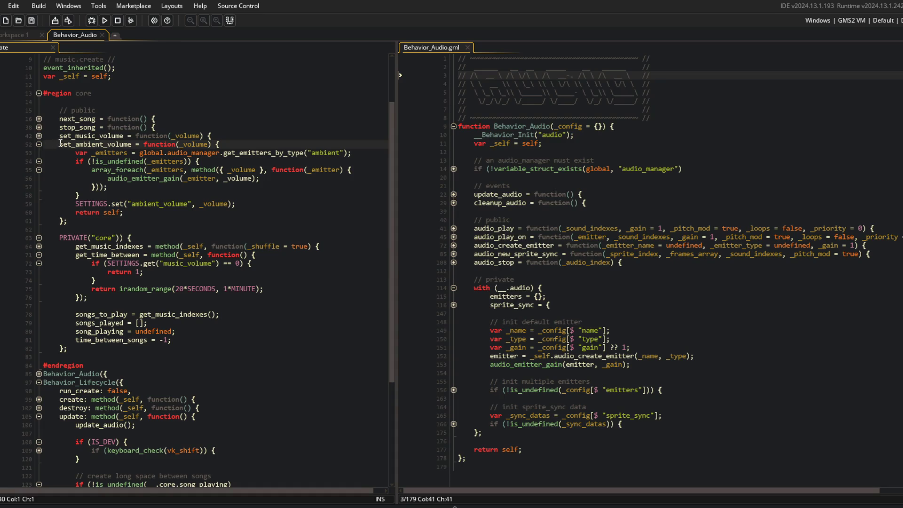
mouse_move(59, 144)
left_mouse_down()
mouse_move(188, 169)
mouse_move(175, 217)
left_mouse_up()
key("ctrl+c")
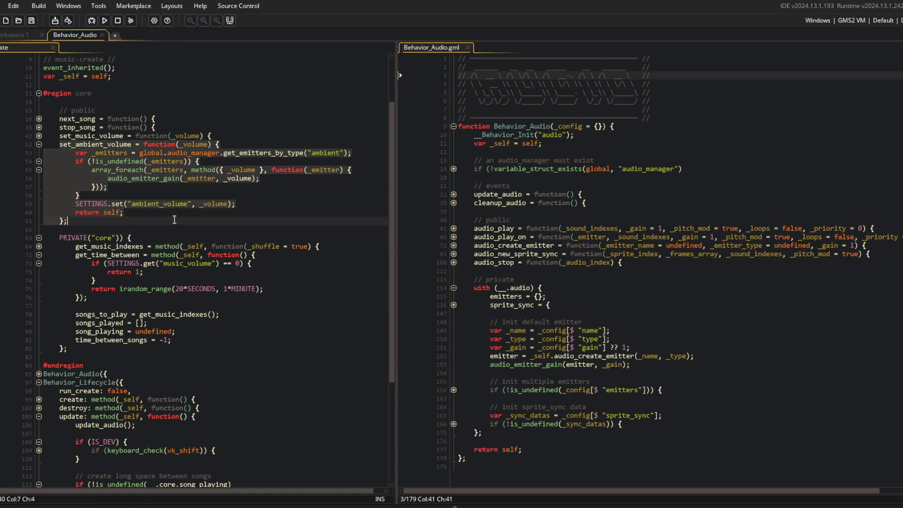
key("Delete")
key("BackSpace")
key("BackSpace")
Add an #region ambient … #endregion block, paste set_ambient_volume inside, with a line for a comment
key("Up")
key("Up")
key("Up")
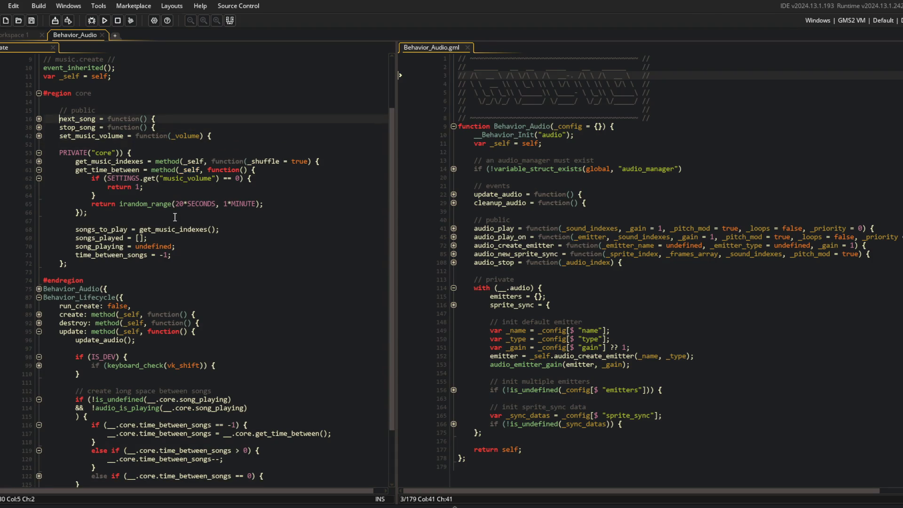
key("Down")
key("Down")
key("Down")
key("Return")
type("#")
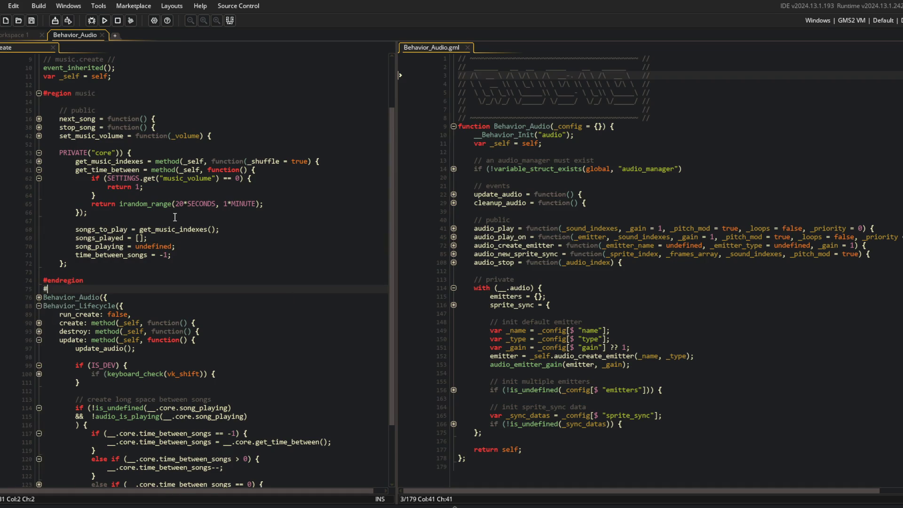
type("region ambient")
key("Return")
key("Return")
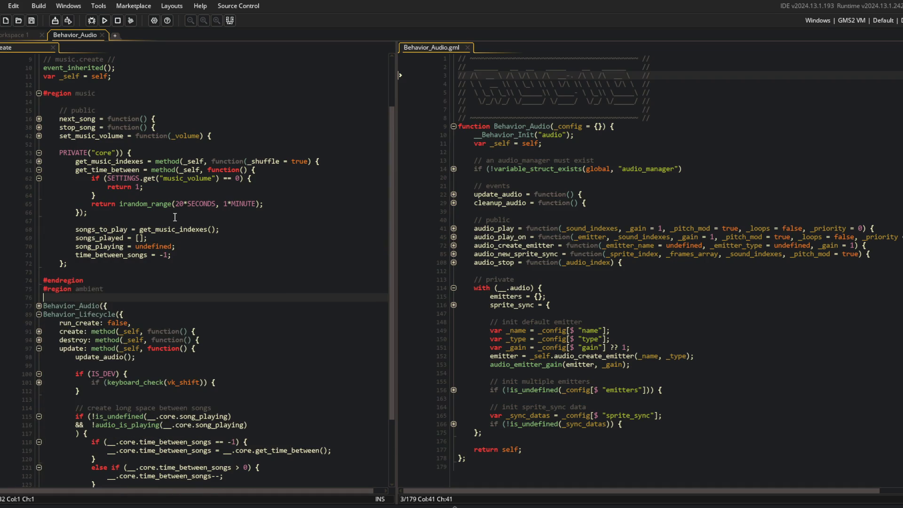
type("#endregion")
key("Return")
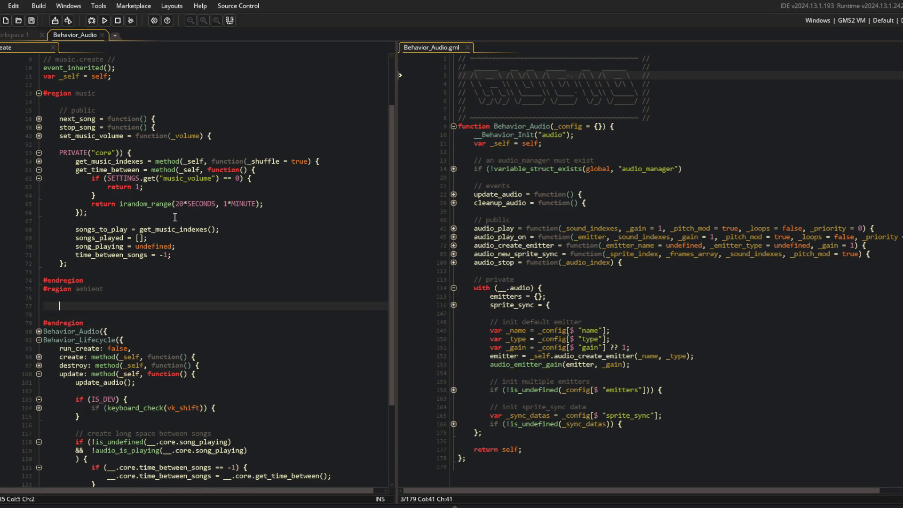
key("ctrl+v")
key("Up")
key("Up")
key("Up")
key("Return")
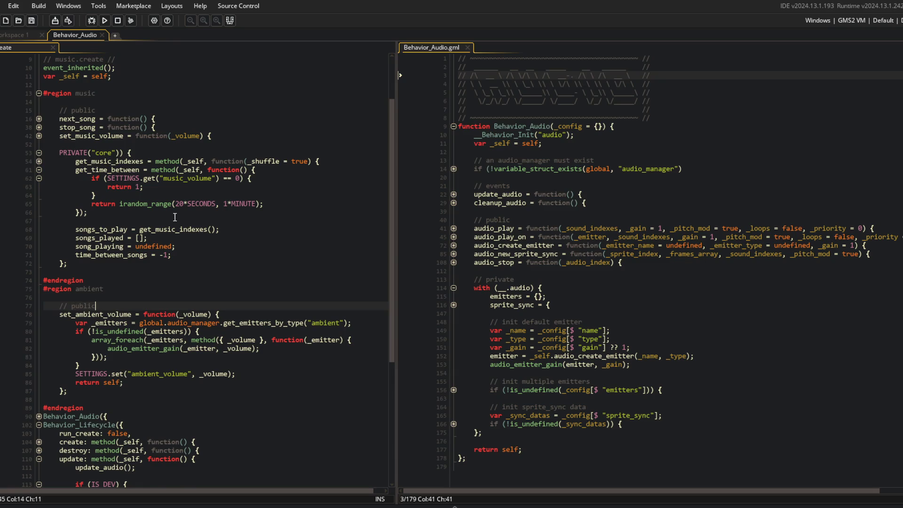
Fold get_time_between, unfold update's else-if branch, and start an update_time_between method
scroll(140, 179, "down", 1)
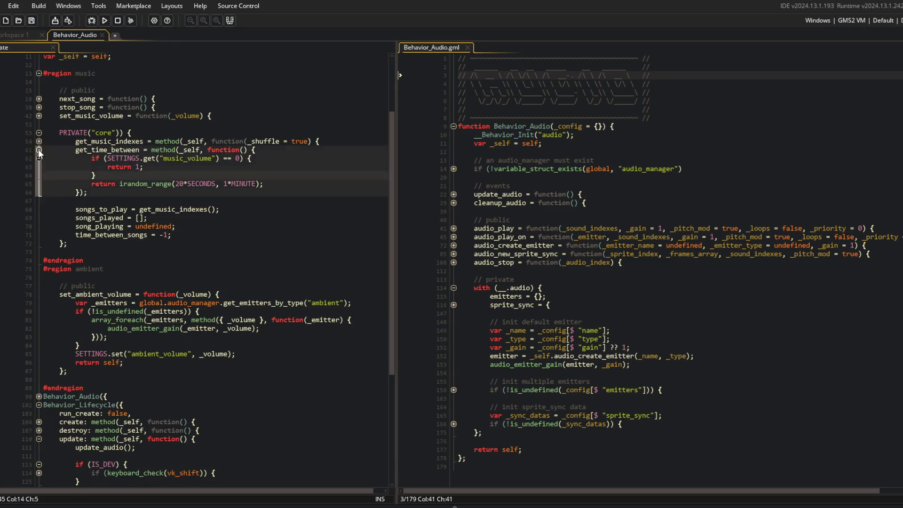
left_click(39, 149)
scroll(117, 162, "down", 3)
scroll(117, 163, "down", 2)
left_click(168, 338)
scroll(142, 357, "down", 1)
left_click(45, 399)
left_click(39, 408)
scroll(94, 357, "up", 1)
scroll(133, 338, "up", 6)
left_click(166, 172)
type("pdate_time_between = m")
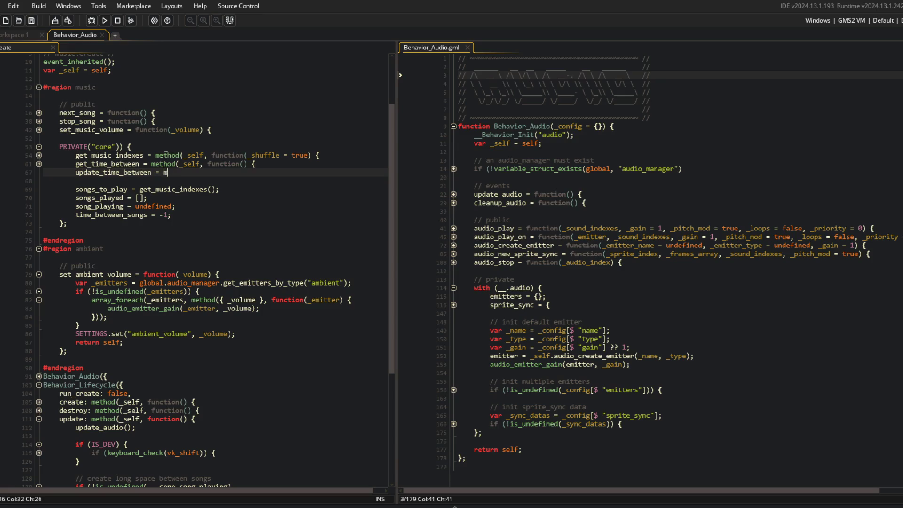
type("tion() {")
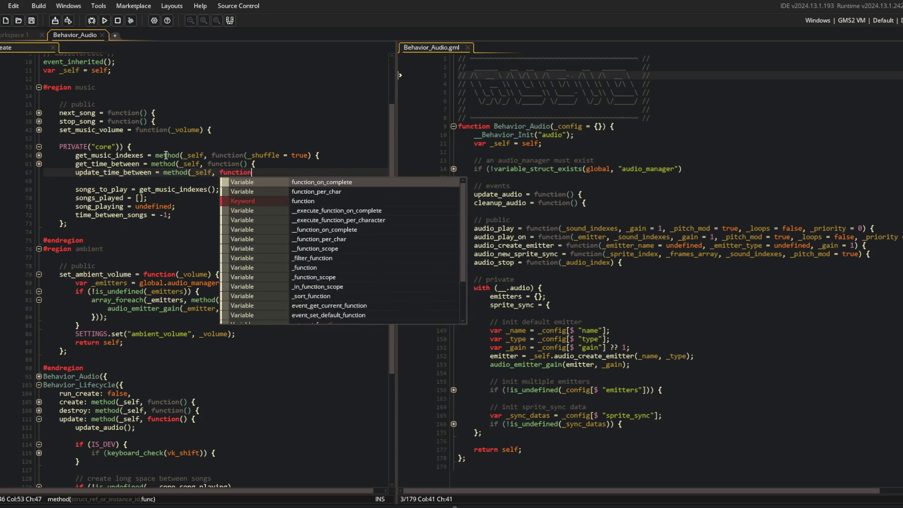
Add an empty update_time_between method and replace update's song-gap block with __.core.update_time_between()
key("Return")
key("Return")
type("});")
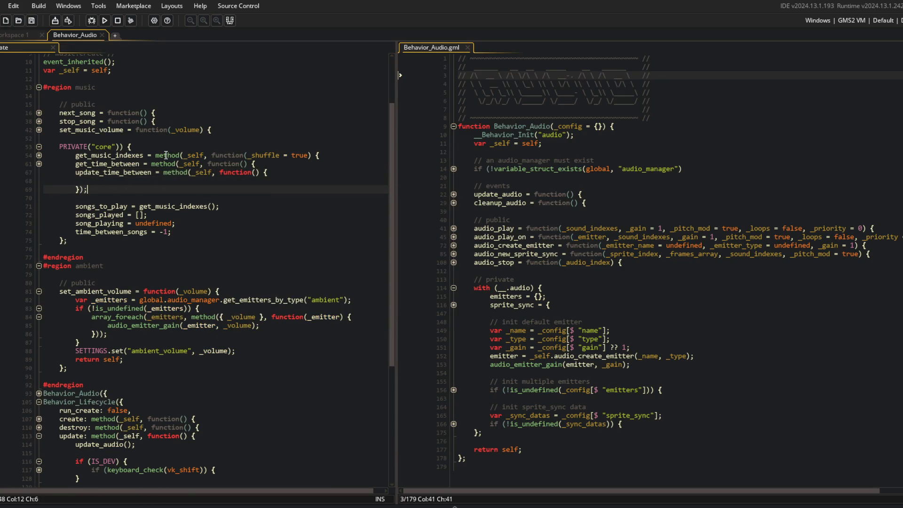
scroll(166, 155, "down", 7)
left_click(316, 315)
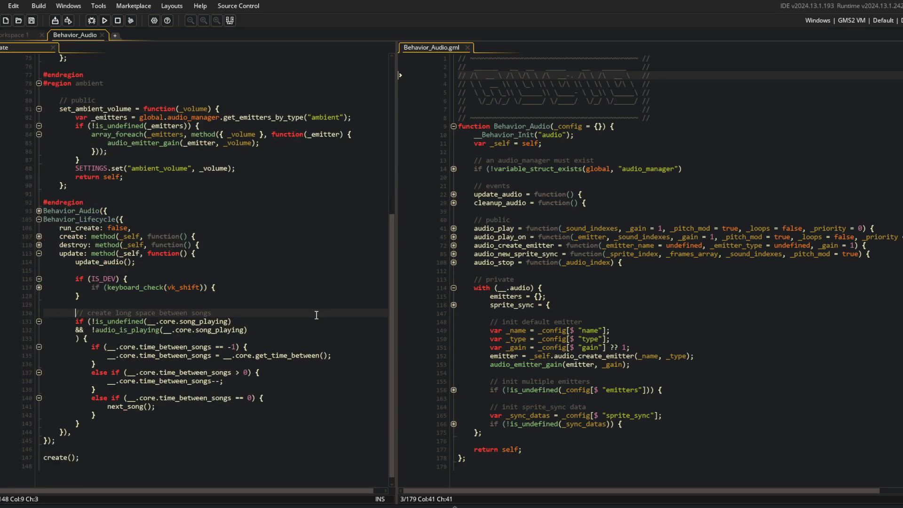
key("shift+Down")
key("shift+Down")
key("shift+Down")
key("shift+End")
key("ctrl+c")
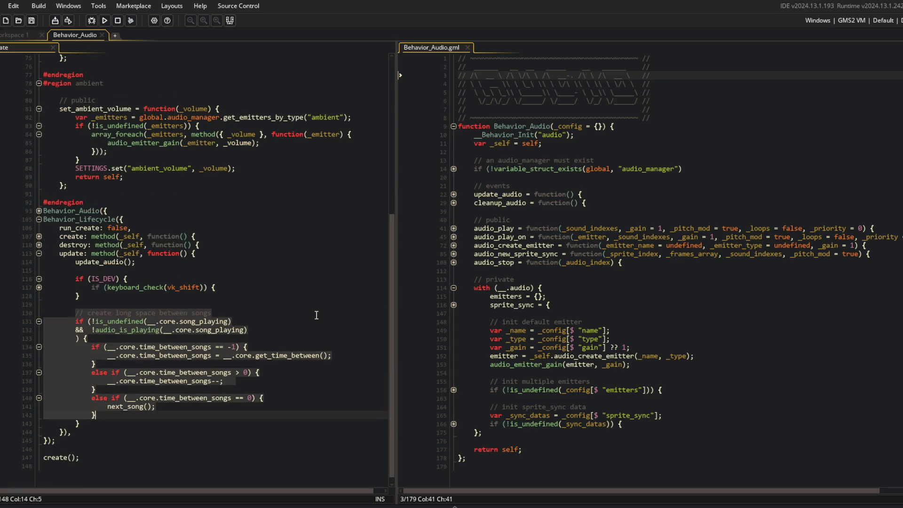
key("BackSpace")
type("__.core.upda")
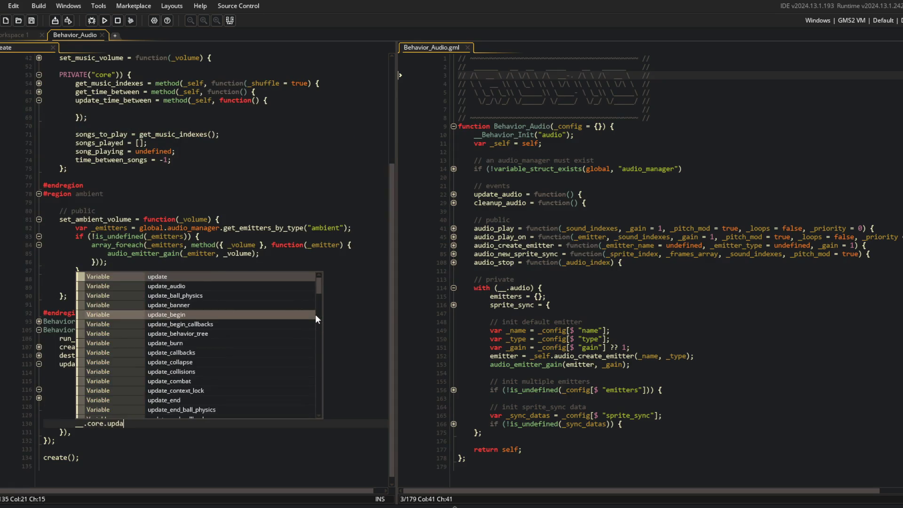
type("te_t")
key("Return")
Paste and indent the song-gap countdown inside update_time_between, then expand get_time_between and get_music_indexes
scroll(315, 320, "up", 5)
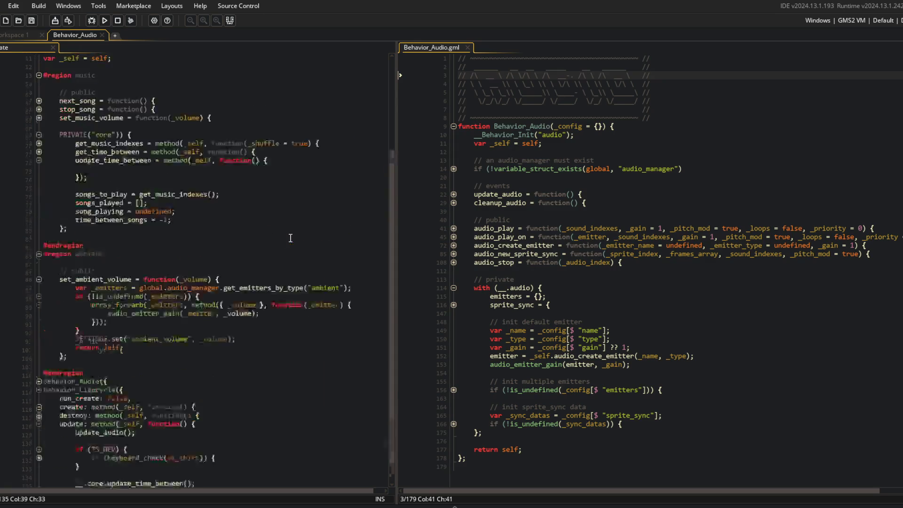
left_click(66, 229)
key("ctrl+v")
left_click(66, 240, "shift")
key("Tab")
left_click(142, 245)
left_click(129, 338)
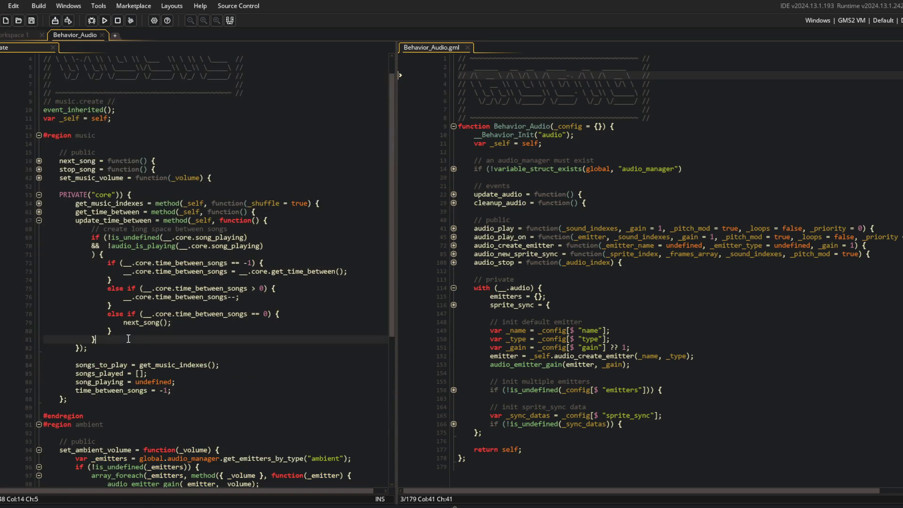
scroll(128, 339, "down", 3)
left_click(39, 132)
left_click(39, 124)
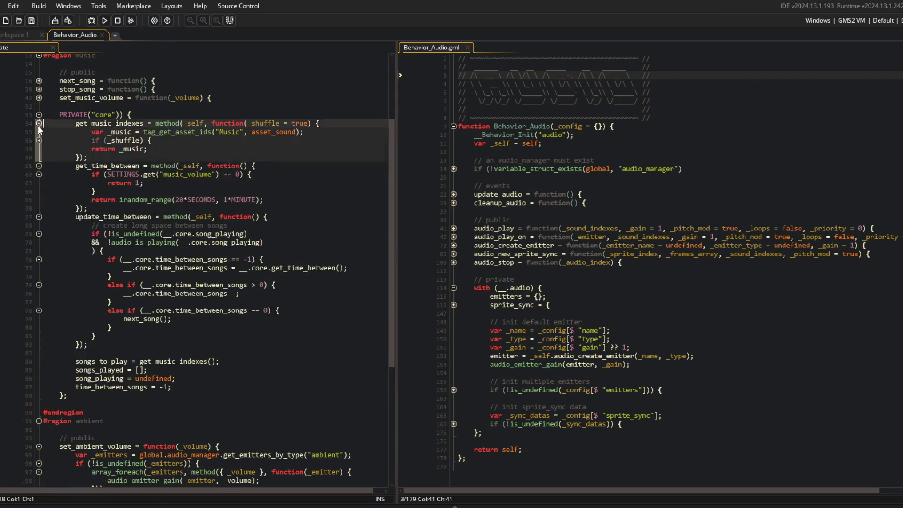
Rename the private section to PRIVATE("music") and begin switching update_time_between's core references to music
left_click(47, 140)
double_click(98, 115)
type("musi")
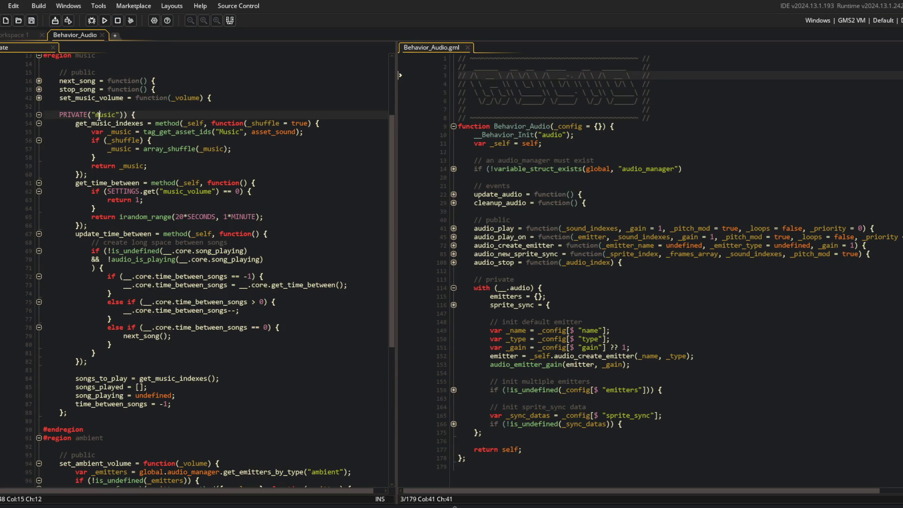
double_click(182, 251)
double_click(198, 259, "ctrl")
type("music")
left_click(256, 285)
double_click(257, 285)
type("music")
Change the remaining core references in update_time_between to music
double_click(143, 276)
type("music")
double_click(143, 285)
type("music")
left_click(164, 302)
double_click(164, 302)
type("music")
double_click(144, 310)
type("music")
double_click(163, 328)
type("music")
scroll(165, 325, "down", 4)
scroll(165, 325, "down", 6)
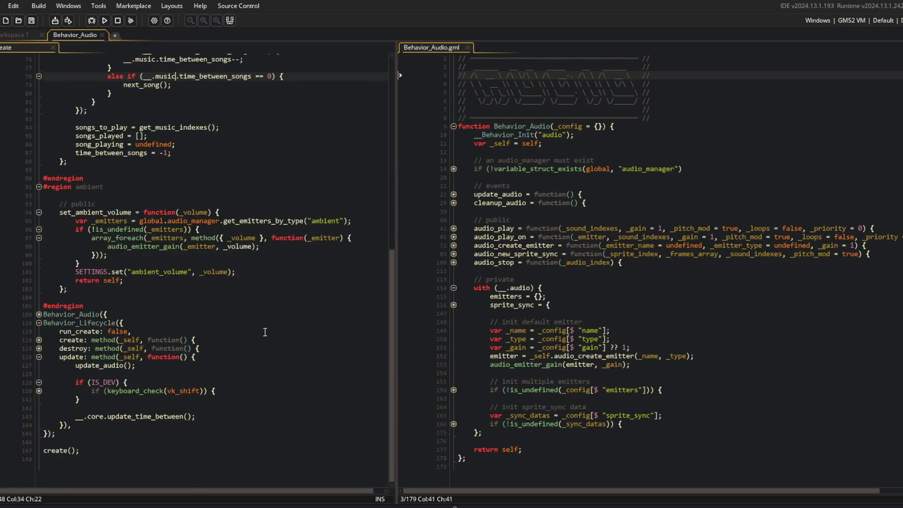
Search the script for any remaining uses of core
key("ctrl+f")
type("co")
key("Return")
key("Return")
key("Return")
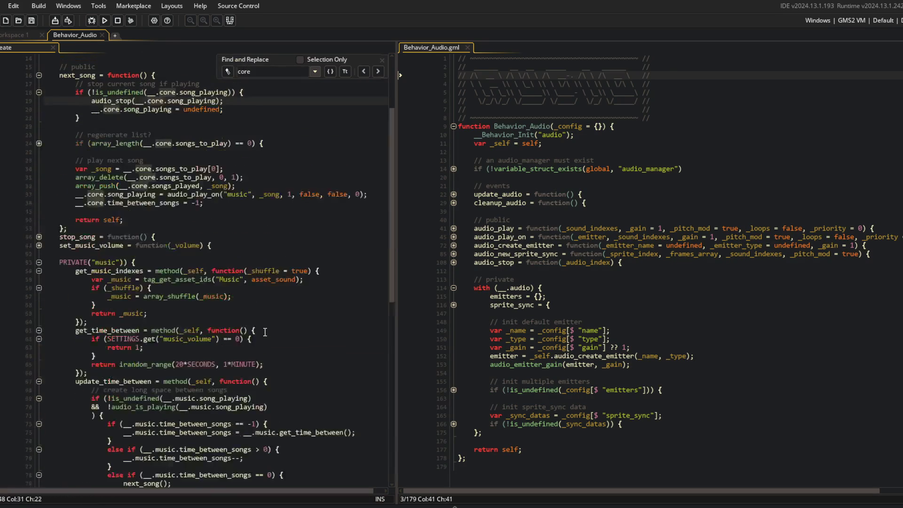
Step through the core matches, replacing the first ones, including on the stop-song line, with music
key("Return")
key("Return")
key("Return")
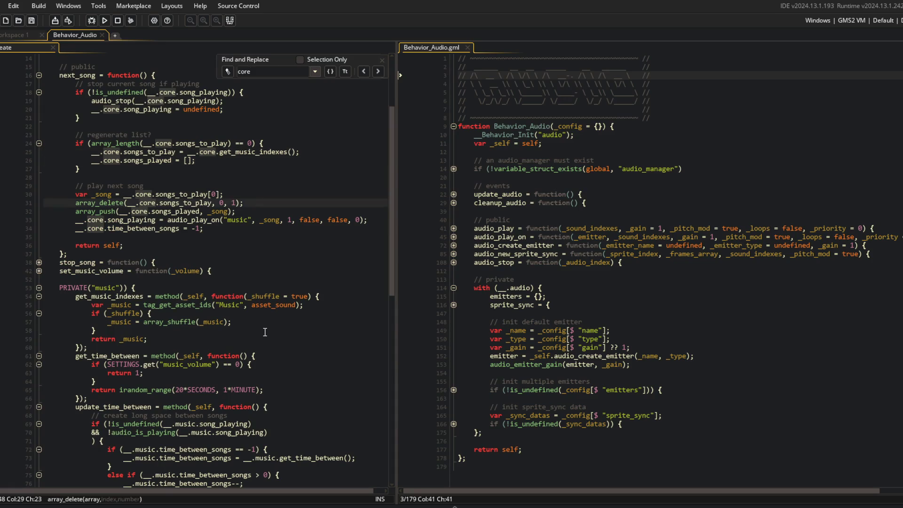
key("Return")
key("Return")
key("Return")
key("Return")
left_click(168, 103)
double_click(151, 112)
key("F3")
type("music")
key("F3")
type("music")
double_click(109, 162)
type("music")
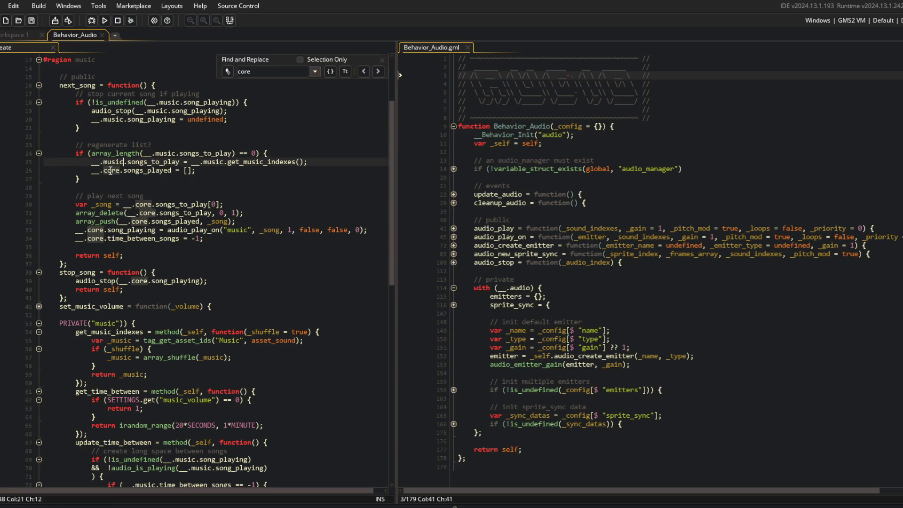
double_click(110, 170)
type("music")
Replace the rest of the controller's core references, including the update call, with music
left_click(143, 204)
double_click(143, 204)
type("music")
double_click(147, 213)
type("music")
double_click(140, 221)
type("music")
left_click(95, 231)
double_click(96, 231)
type("music")
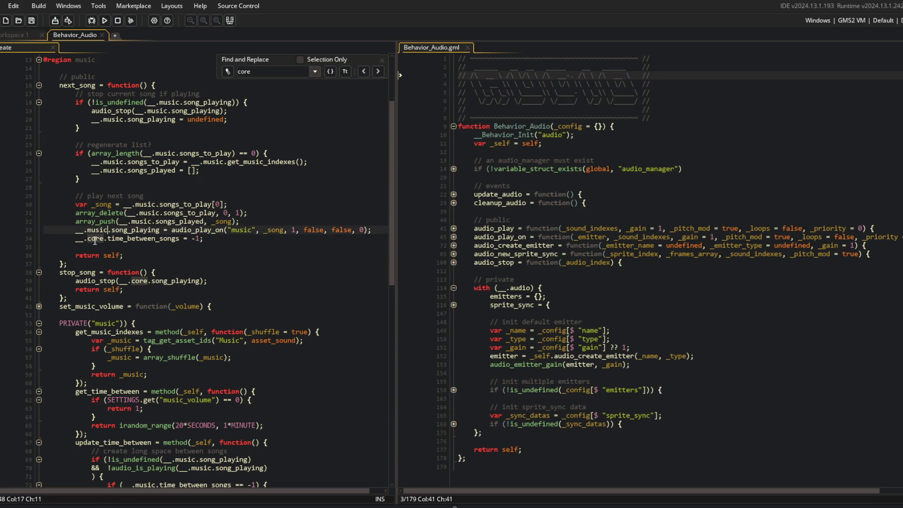
double_click(96, 239)
type("music")
key("F3")
type("music")
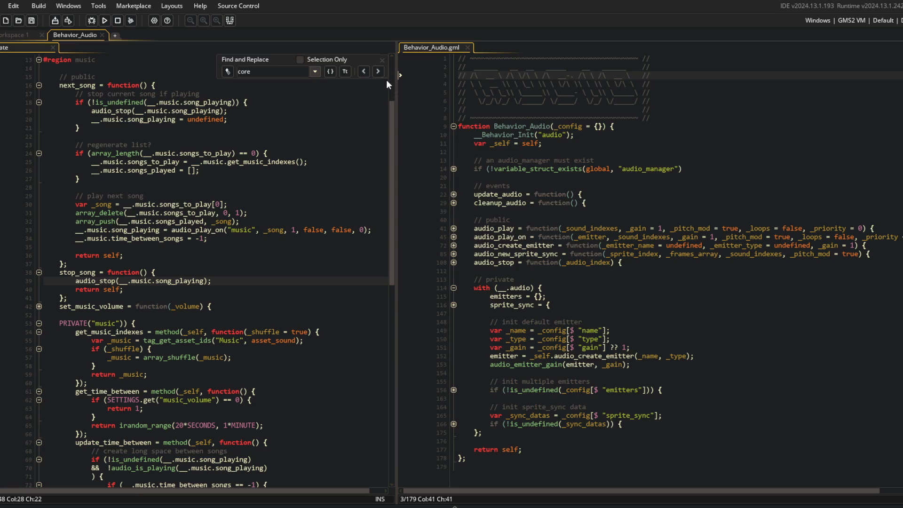
left_click(378, 71)
type("music")
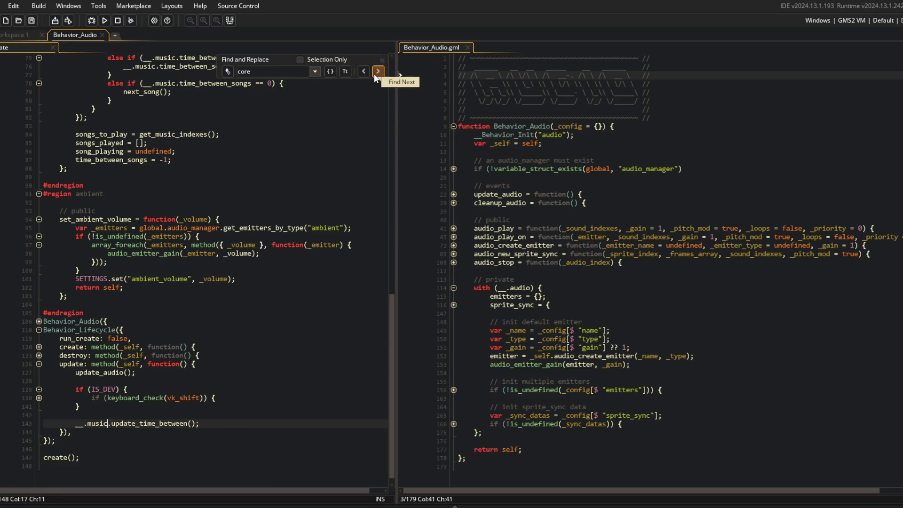
Close the search panel and widen the music controller's code pane
left_click(382, 60)
scroll(363, 193, "up", 2)
scroll(364, 194, "up", 2)
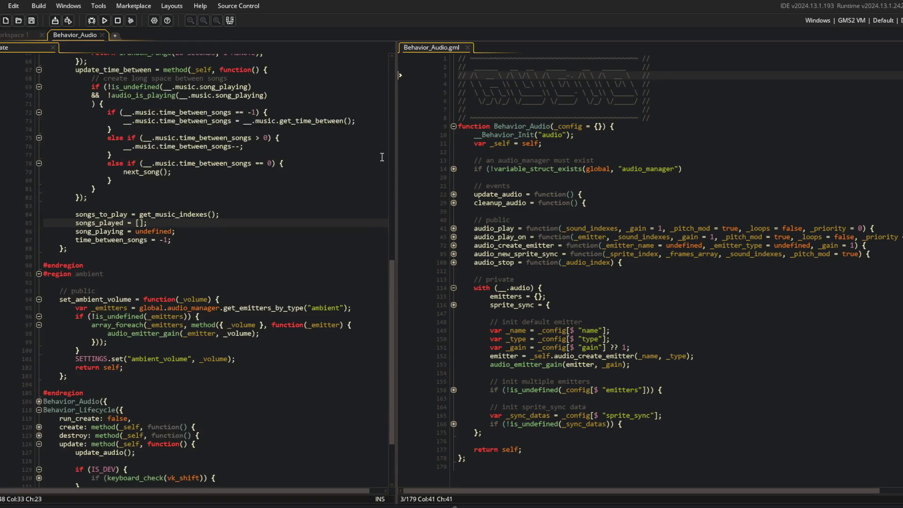
left_click_drag(394, 142, 412, 227)
left_click(412, 226)
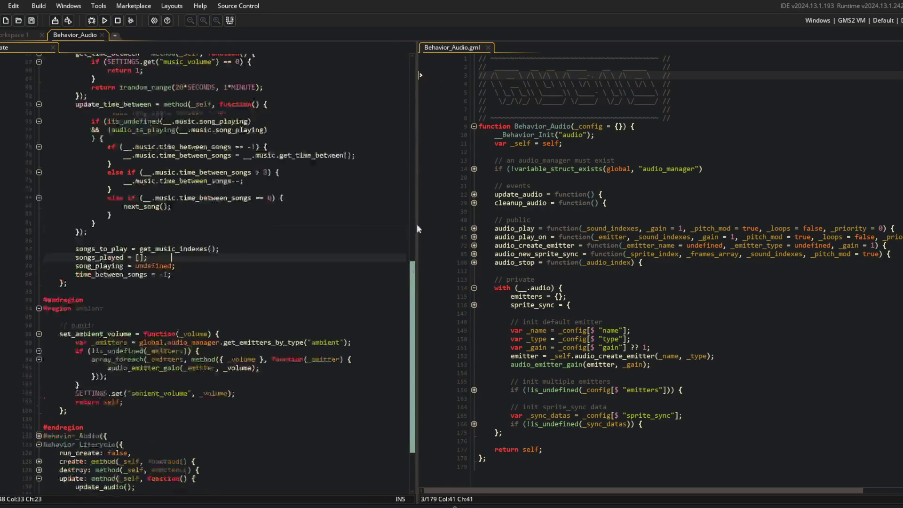
Collapse all regions in the music script, then unfold next_song and stop_song
left_click(339, 211)
left_click(337, 195)
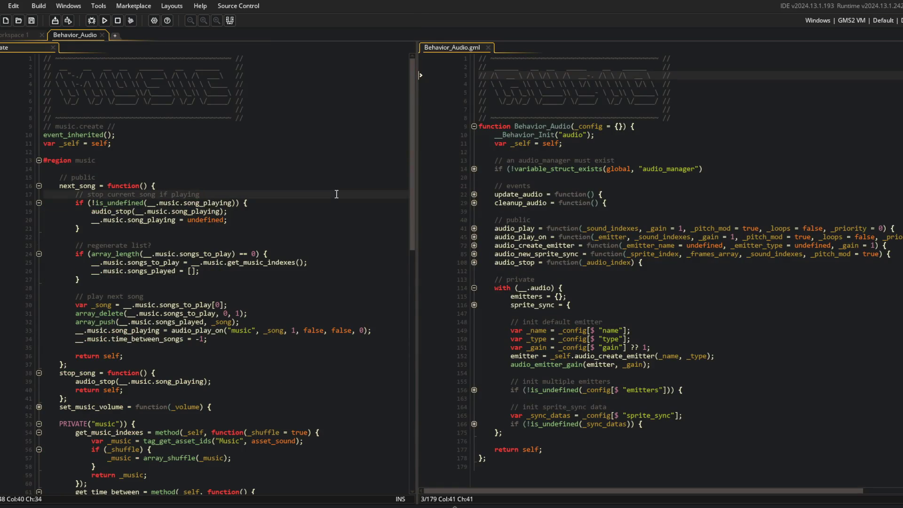
key("ctrl+m")
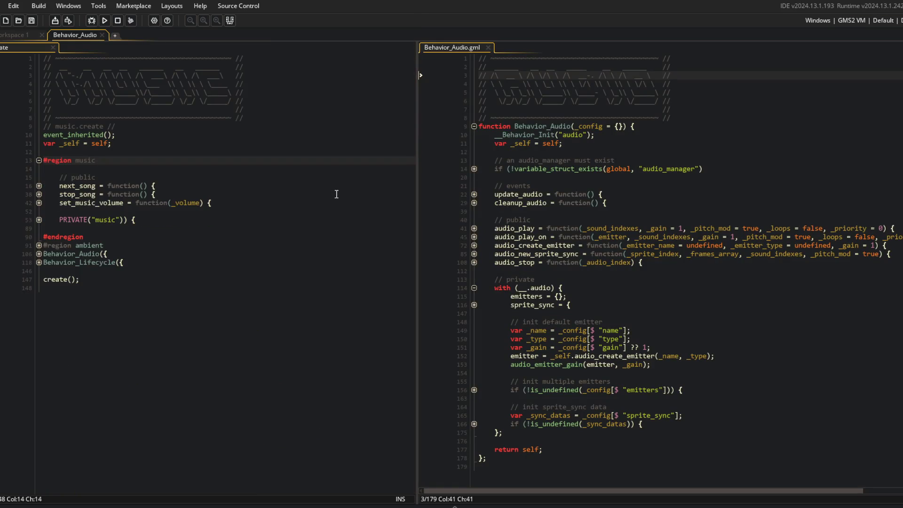
key("Down")
key("Down")
key("Down")
key("ctrl+m")
key("Down")
key("Down")
key("Down")
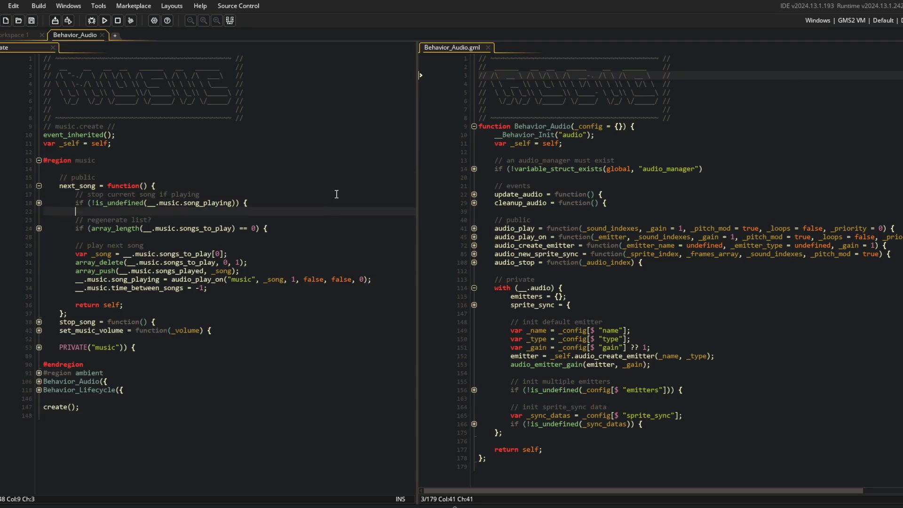
key("Up")
key("ctrl+m")
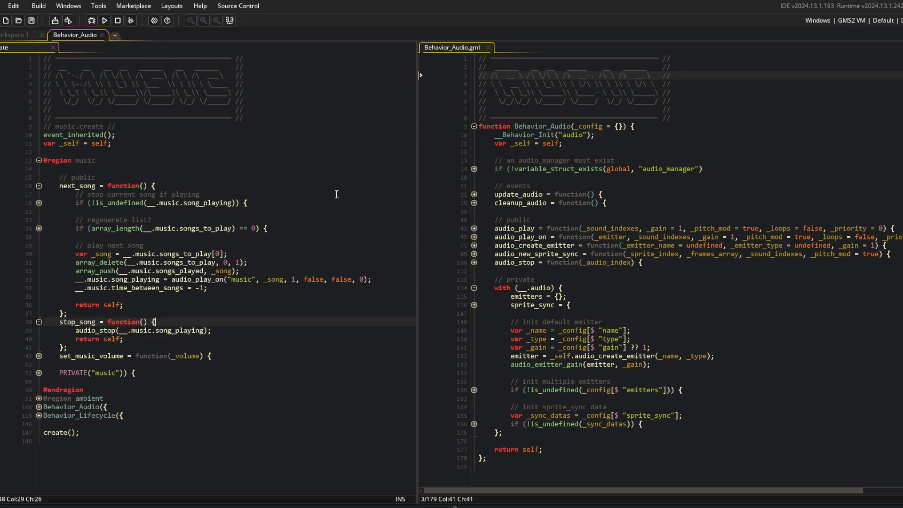
Inspect the array_delete call and event_inherited code, then run the game to test it
left_click(213, 262)
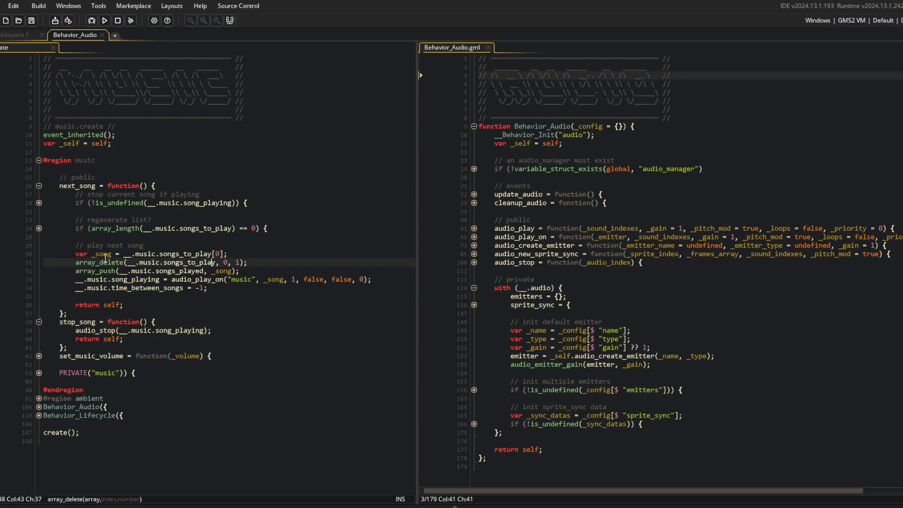
left_click(39, 229)
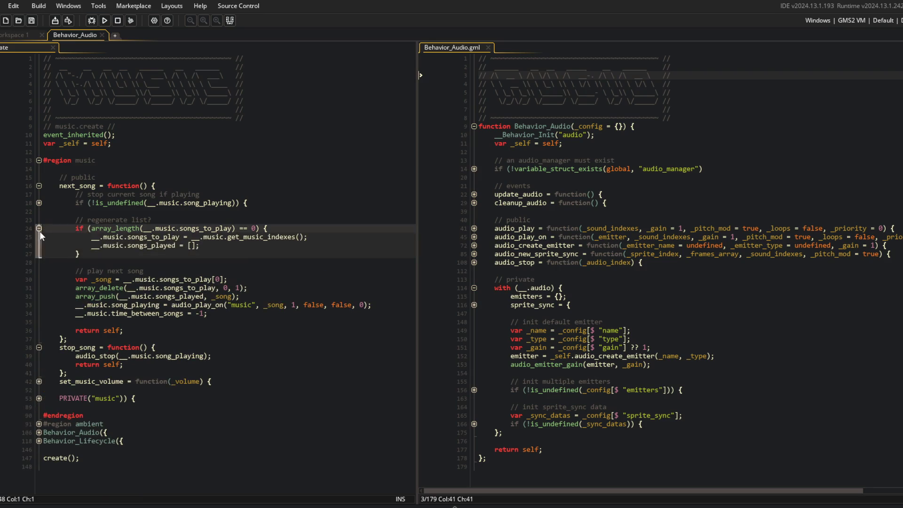
left_click(39, 228)
left_click(88, 134)
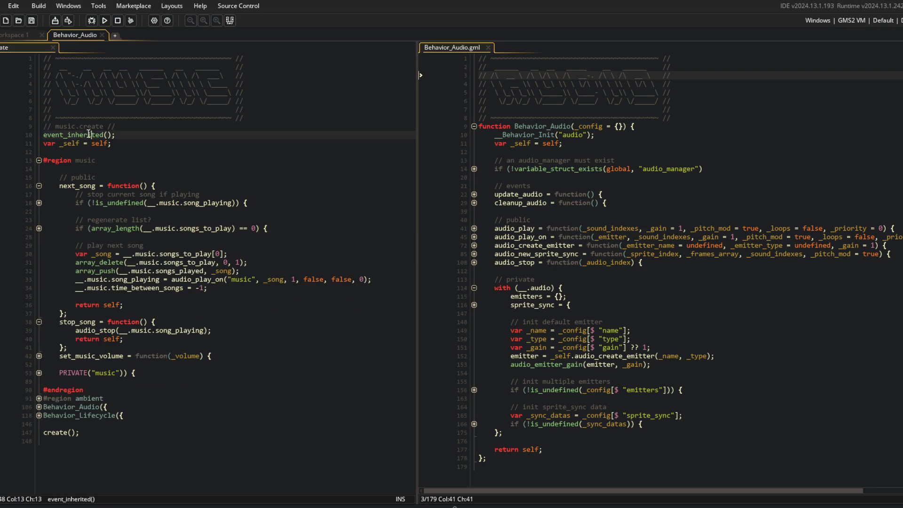
left_click(92, 21)
left_click(267, 200)
left_click(266, 213)
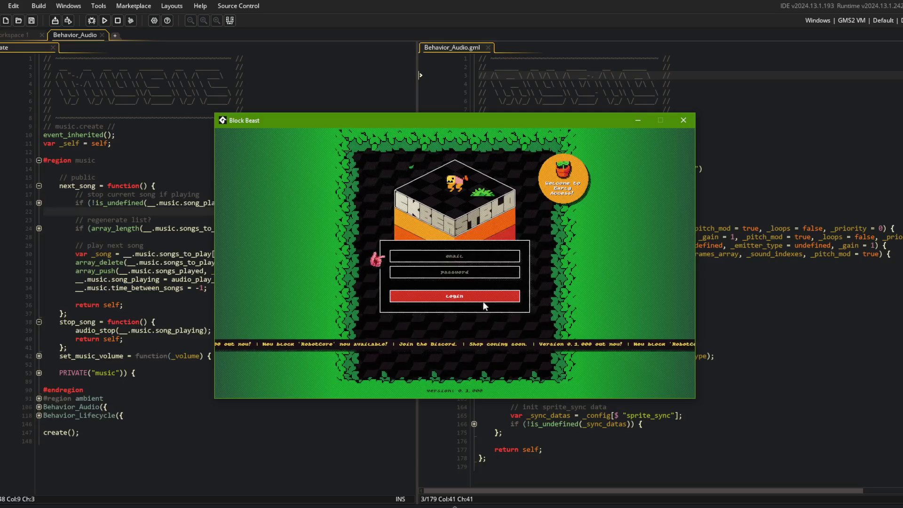
Log in to Block Beast and open the beast editor through Battle > Online
left_click(464, 292)
left_click(461, 290)
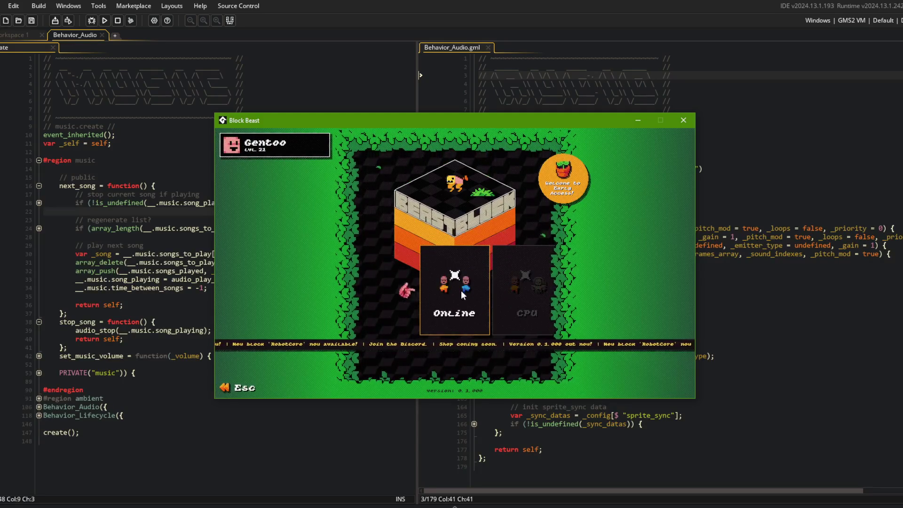
left_click(461, 289)
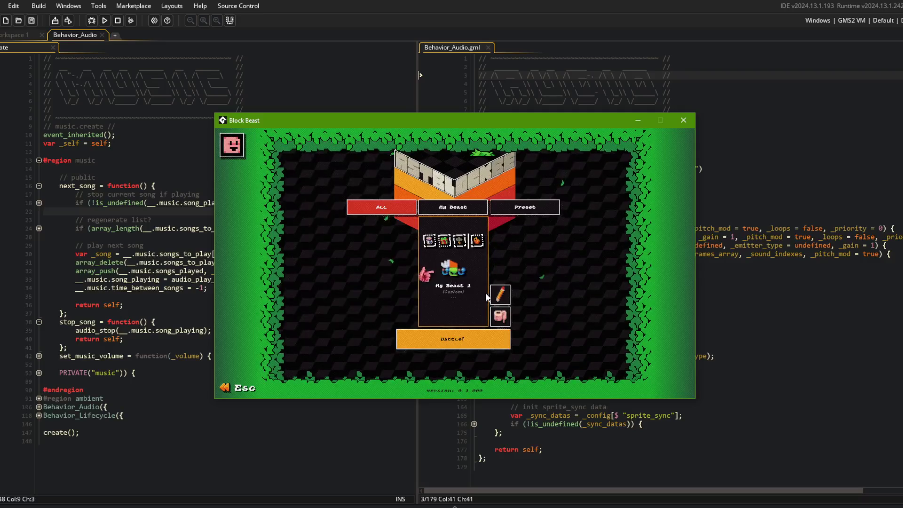
left_click(499, 293)
Scroll the body block carousel to Stone Patches, then close the game
scroll(453, 188, "down", 1)
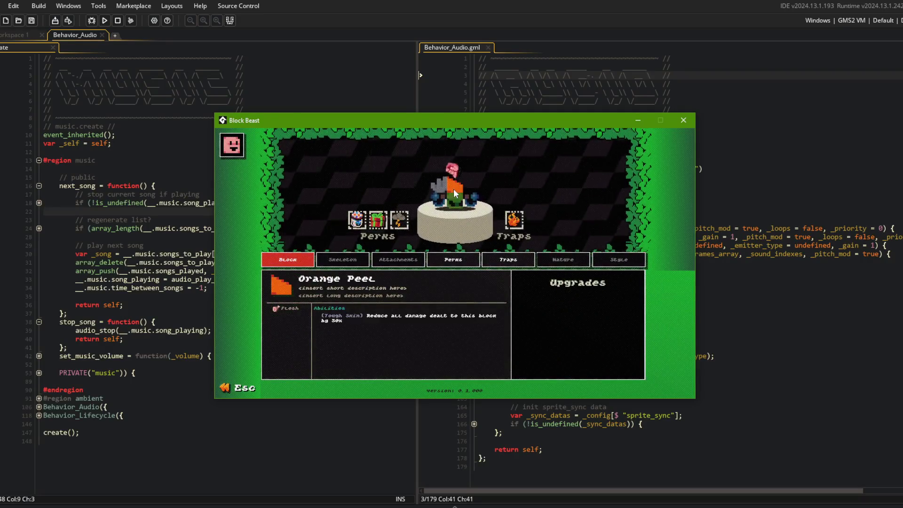
scroll(453, 188, "down", 1)
scroll(454, 191, "down", 1)
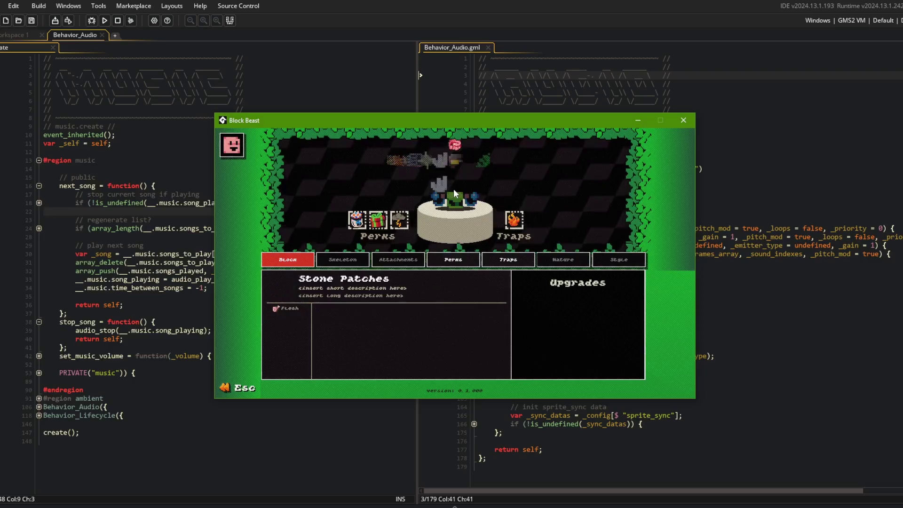
scroll(454, 188, "down", 3)
scroll(454, 188, "down", 4)
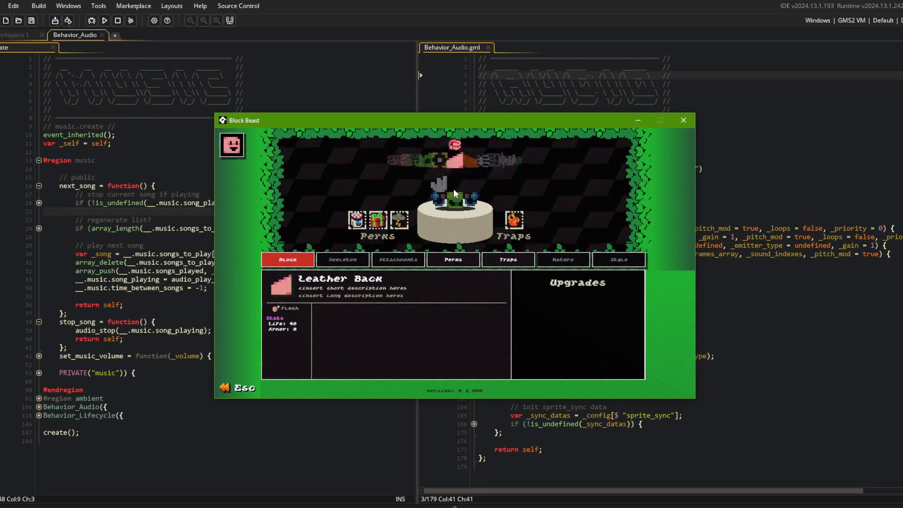
scroll(454, 188, "down", 4)
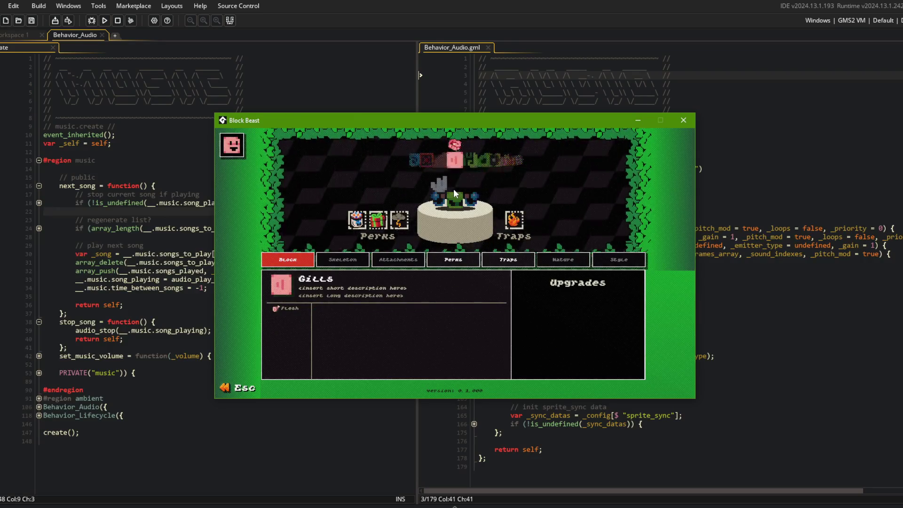
scroll(454, 188, "down", 2)
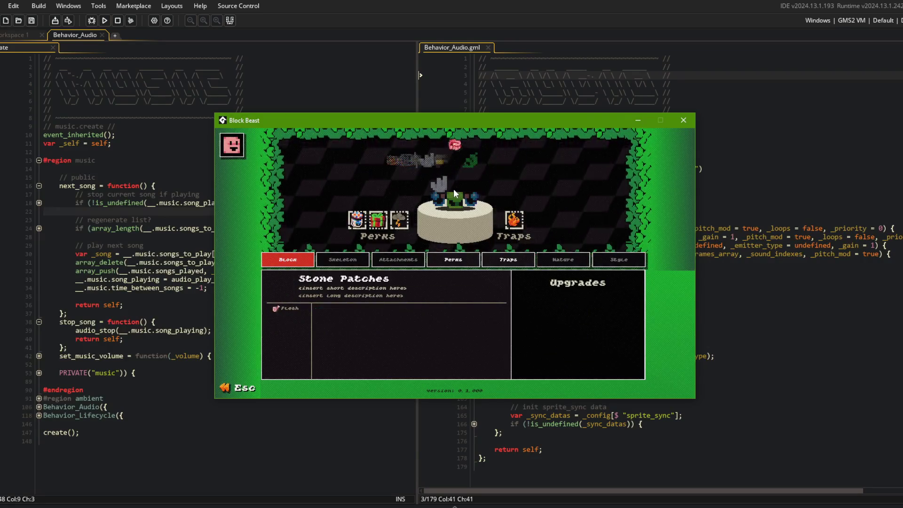
scroll(453, 188, "up", 1)
scroll(453, 188, "up", 1)
scroll(453, 188, "down", 3)
scroll(453, 188, "up", 1)
scroll(453, 188, "down", 3)
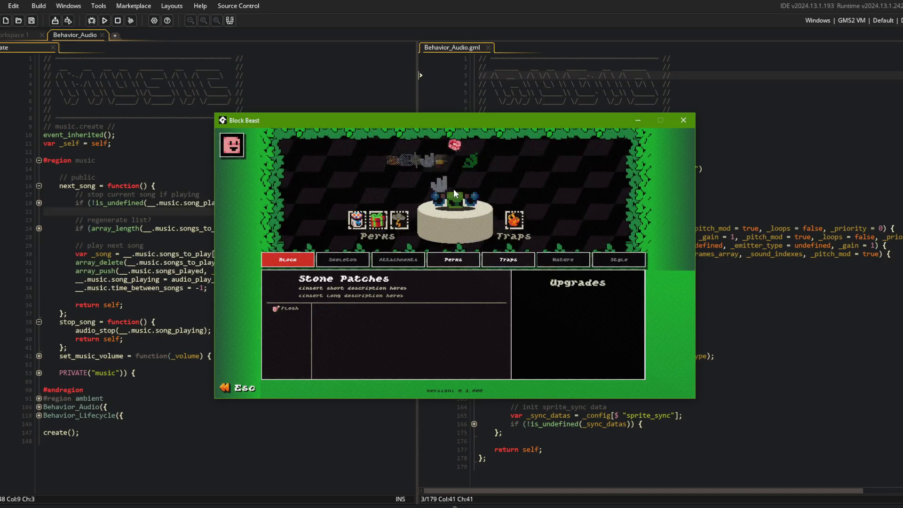
key("Escape")
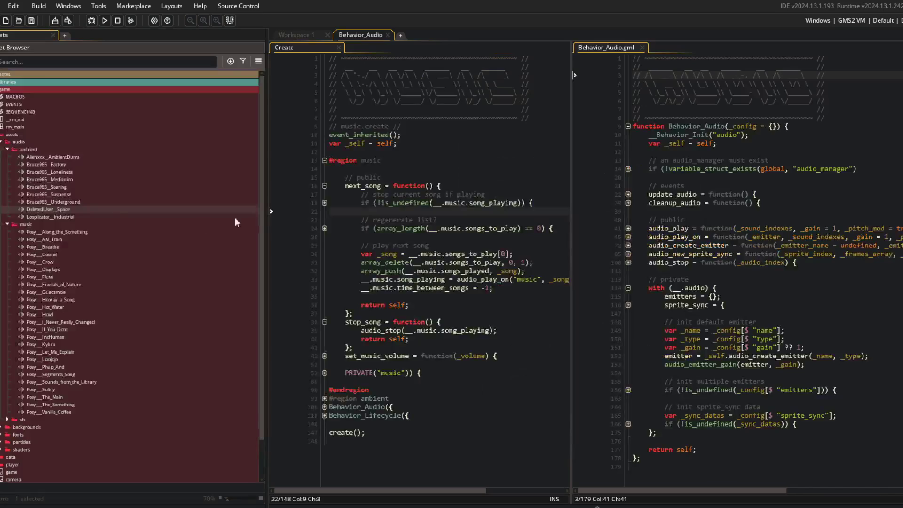
Expand entities > beasts > sprites > blocks > bodies in the Asset Browser
scroll(52, 252, "down", 3)
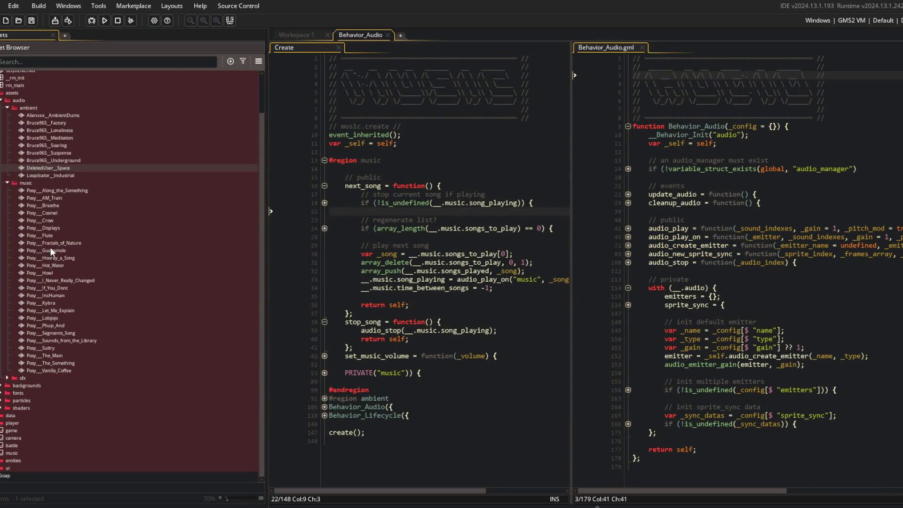
left_click(21, 473)
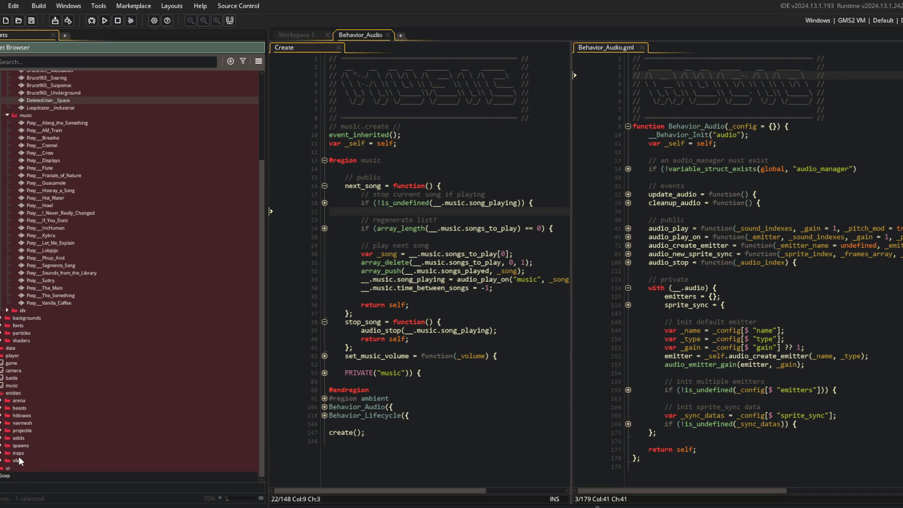
left_click(1, 408)
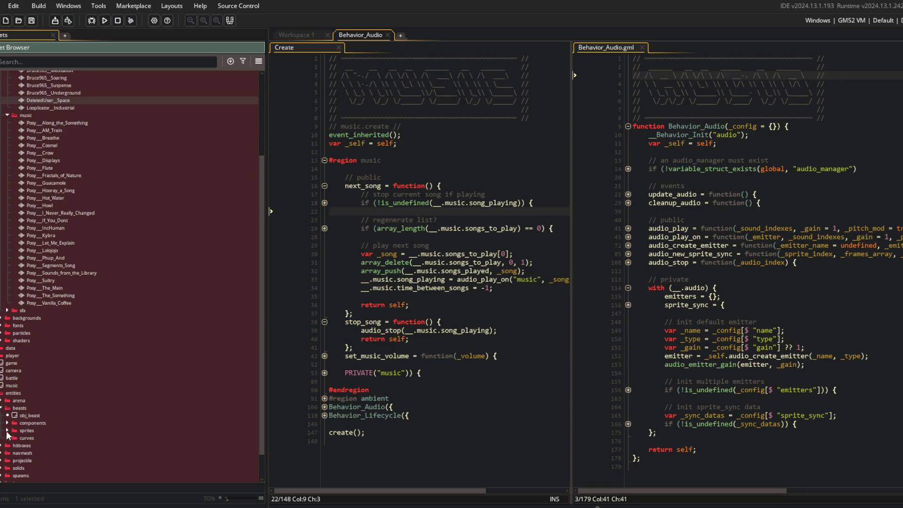
left_click(7, 430)
left_click(14, 413)
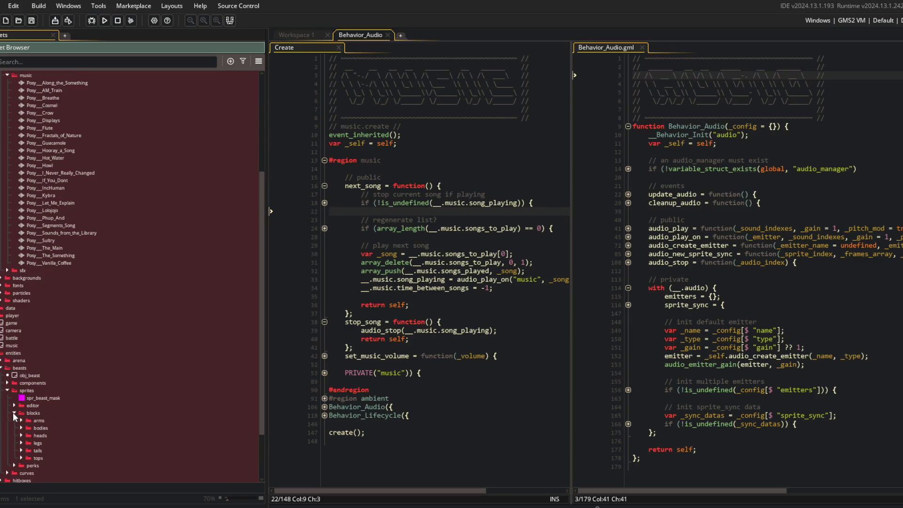
left_click(21, 427)
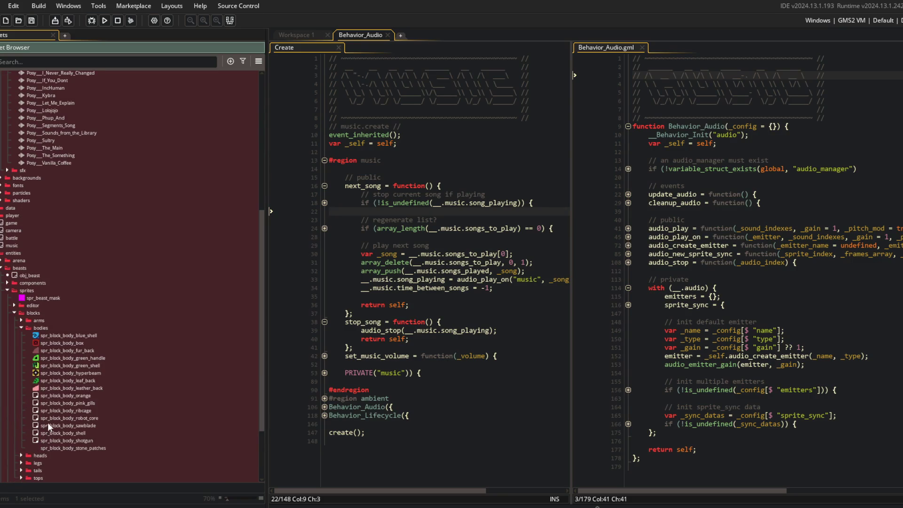
Open spr_block_body_stone_patches, open and close its image editor, then switch to Aseprite
double_click(73, 447)
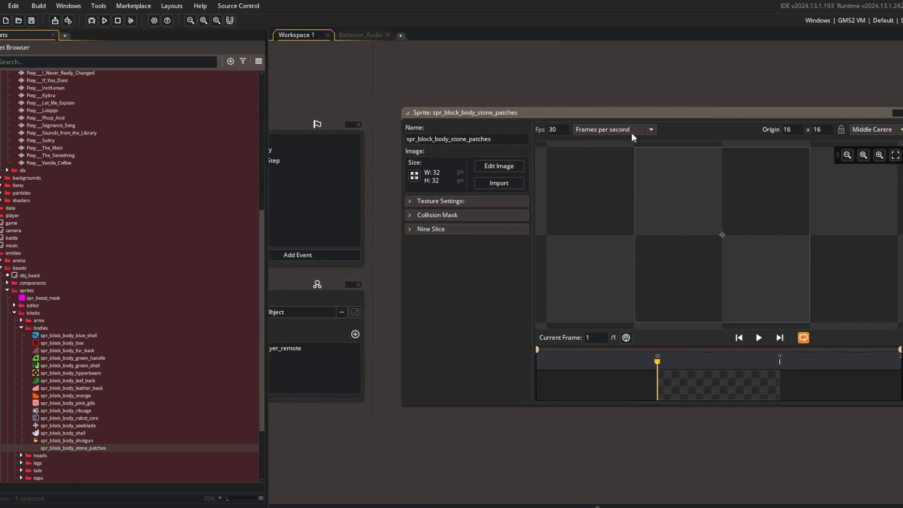
left_click(496, 166)
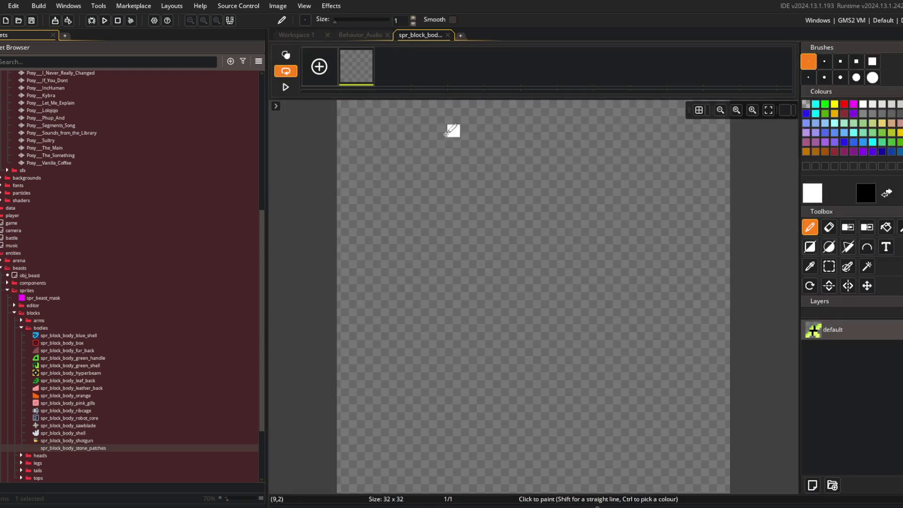
left_click(436, 37)
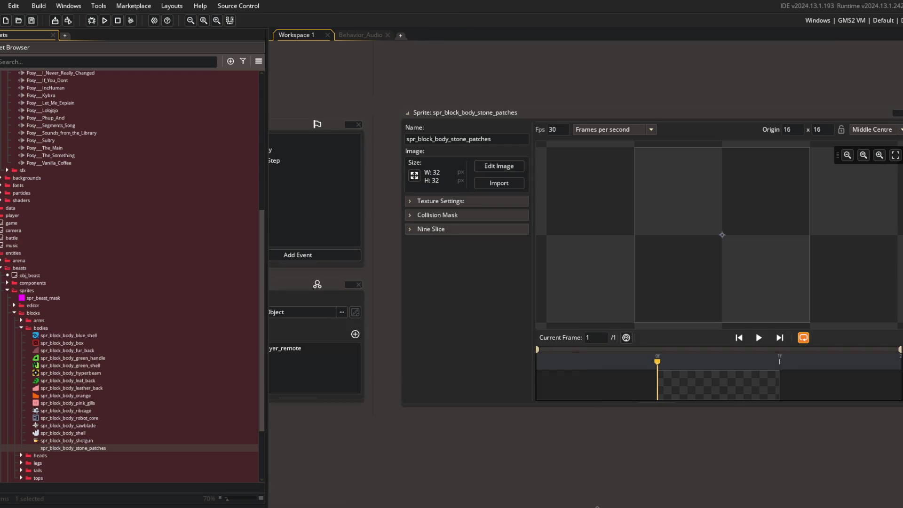
left_click(597, 506)
Open monster-blocks.aseprite, copy the green body block sprite, and reopen the stone patches image editor
left_click(560, 114)
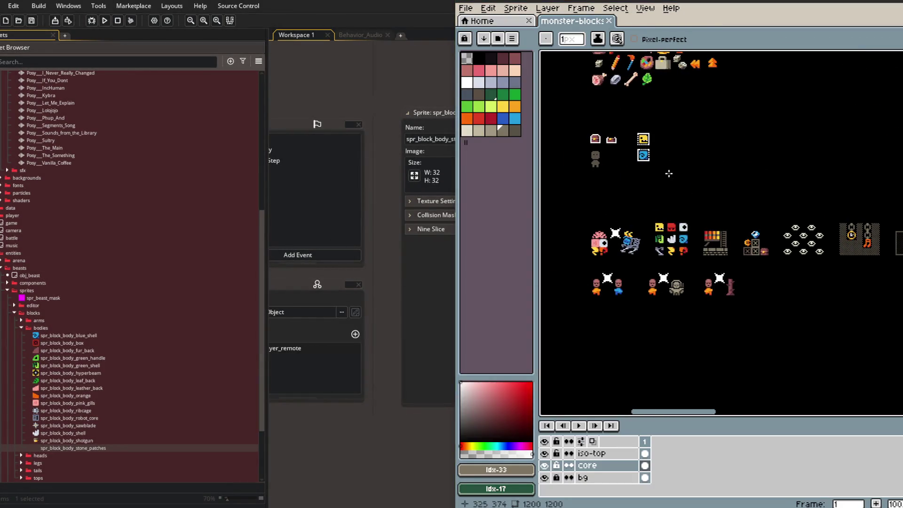
scroll(728, 196, "up", 5)
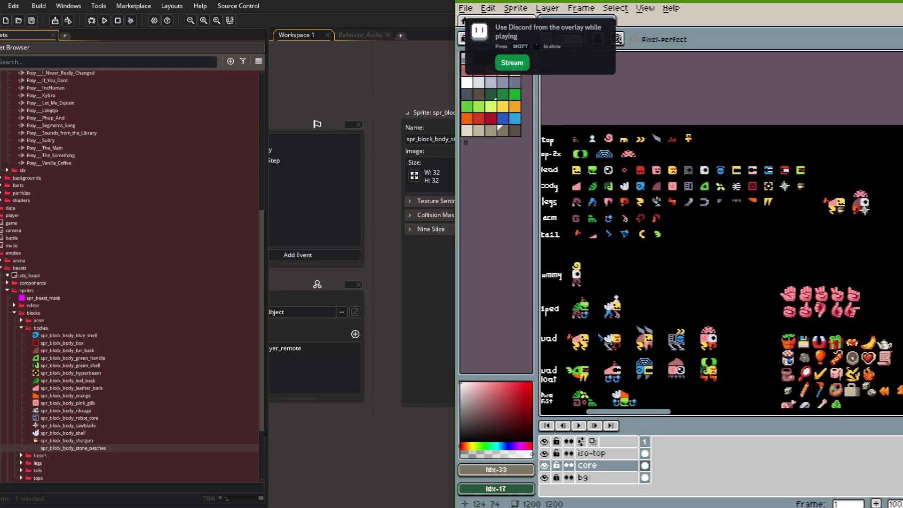
scroll(728, 196, "up", 4, "ctrl")
left_click(827, 213)
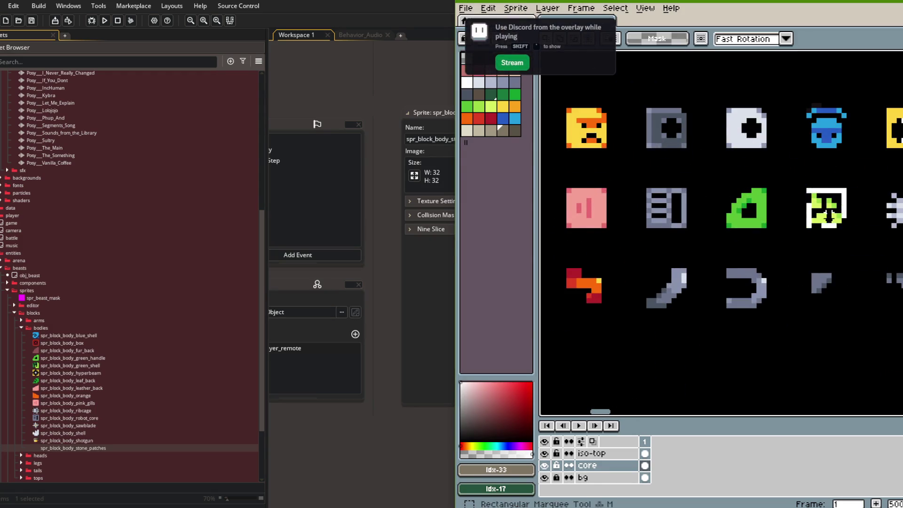
key("alt+Tab")
left_click(492, 168)
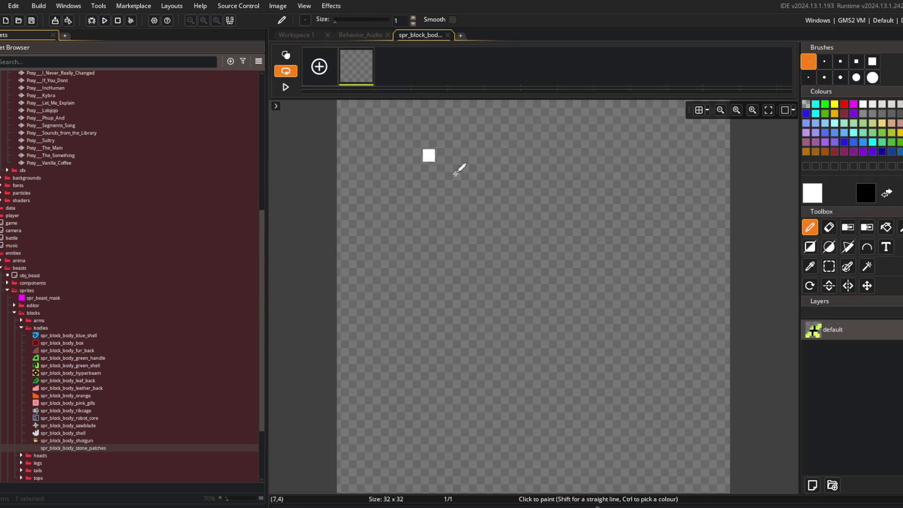
Paste the green sprite into the stone patches image, then undo back to a few green blocks
key("ctrl+v")
mouse_move(470, 235)
left_mouse_down()
mouse_move(510, 186)
mouse_move(592, 270)
mouse_move(533, 116)
mouse_move(504, 403)
mouse_move(574, 266)
left_mouse_up()
key("ctrl+z")
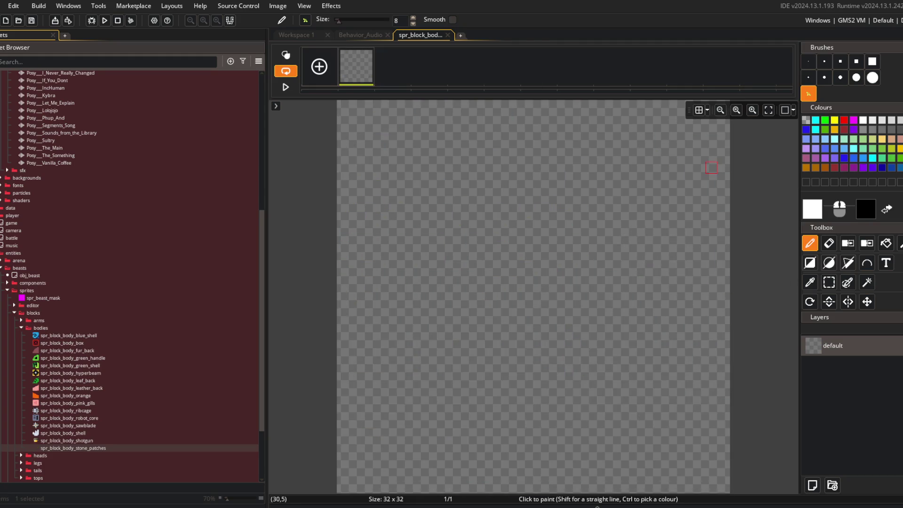
left_click(291, 37)
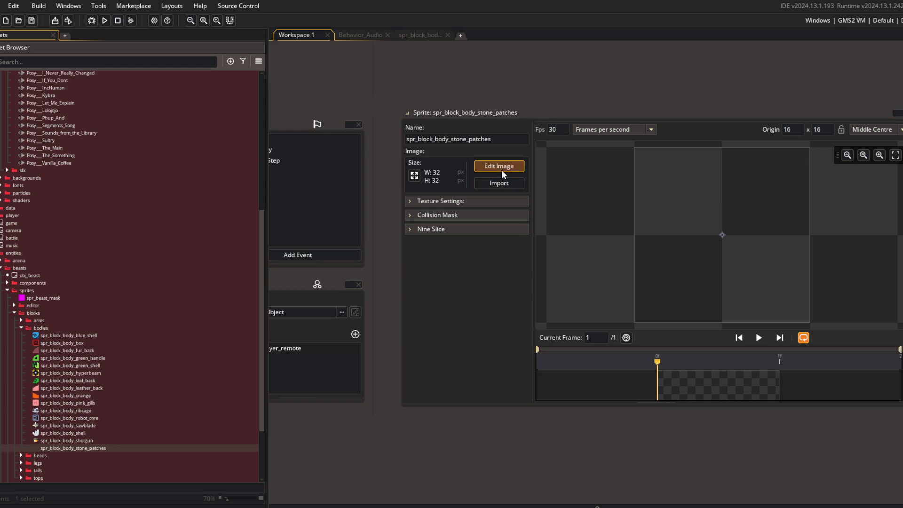
left_click(420, 36)
key("ctrl+y")
key("ctrl+y")
key("ctrl+y")
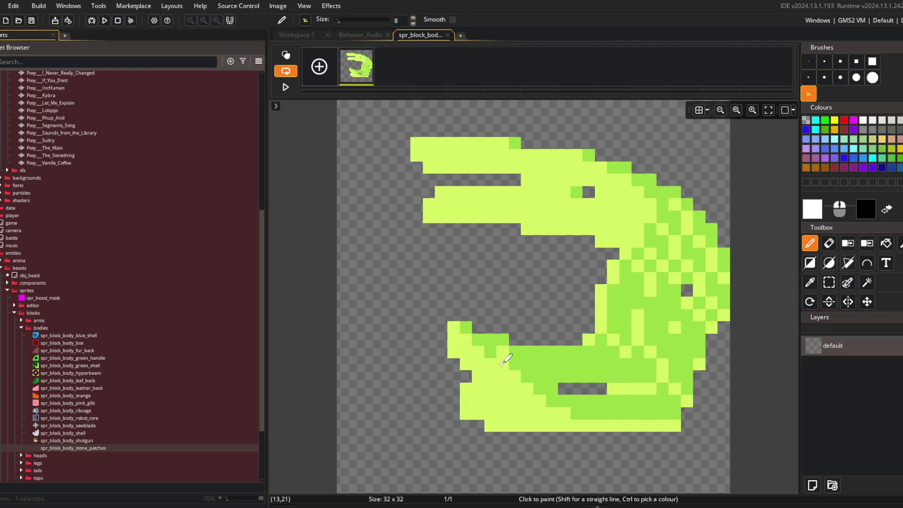
key("ctrl+z")
key("ctrl+z")
key("ctrl+z")
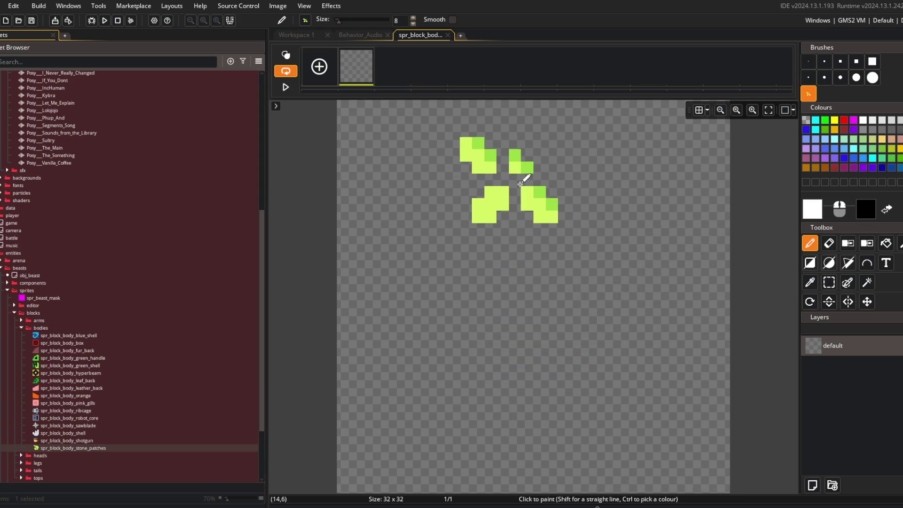
key("ctrl+z")
key("ctrl+z")
key("ctrl+z")
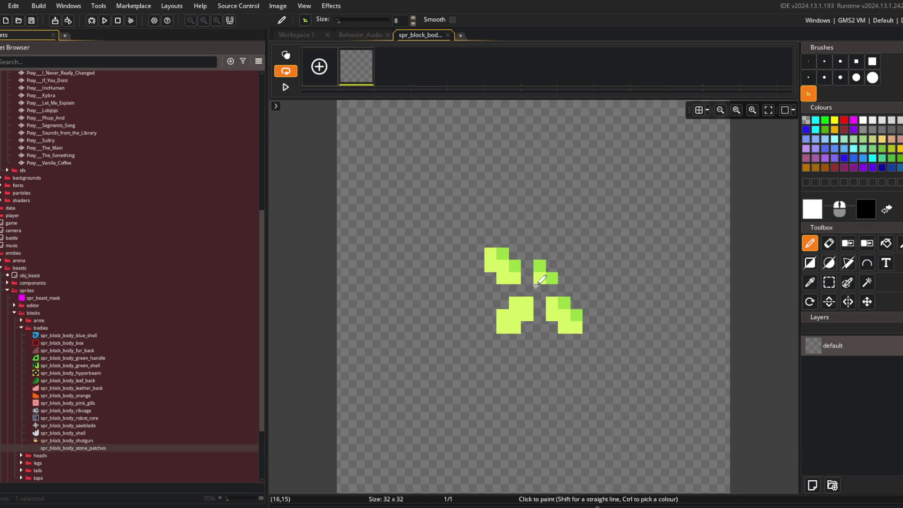
Auto-trim the image and mirror all frames horizontally
left_click(277, 6)
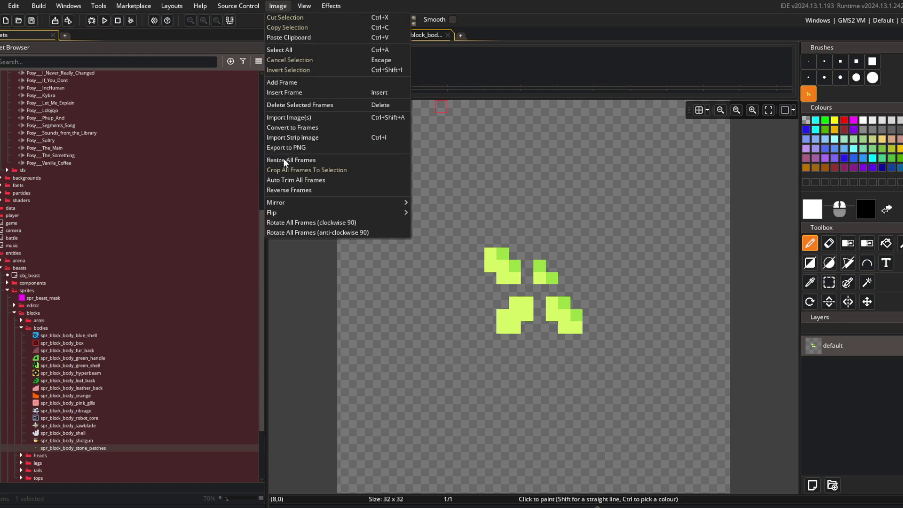
left_click(298, 178)
left_click(277, 5)
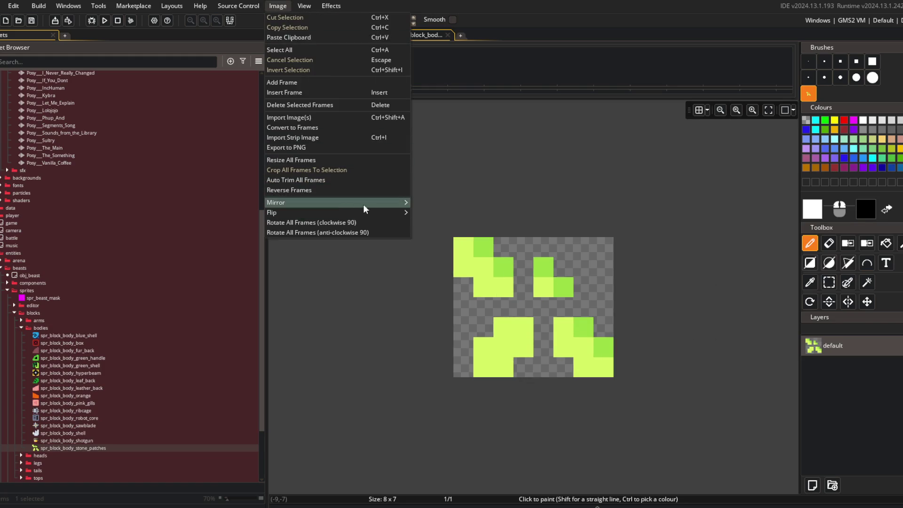
mouse_move(407, 202)
left_click(437, 212)
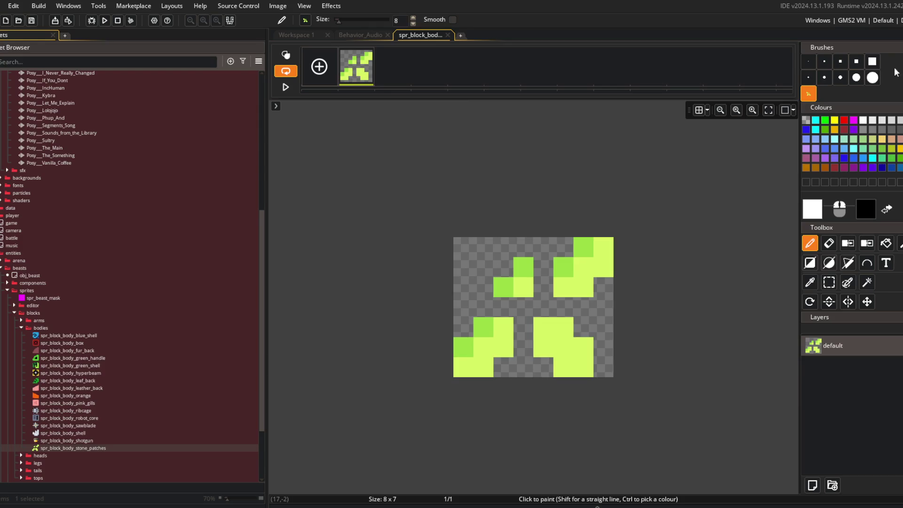
Resize the sprite's canvas, not its scale, to 8×8
left_click(285, 39)
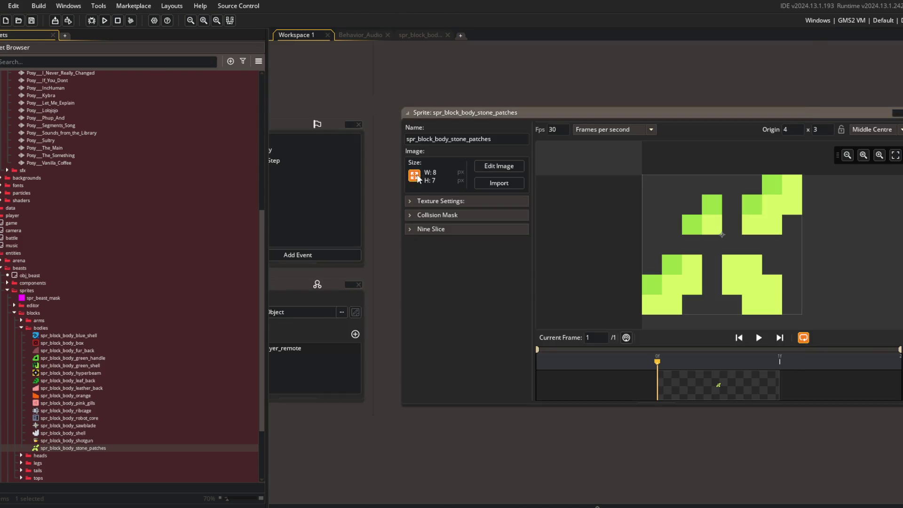
left_click(416, 178)
left_click(176, 104)
left_click(185, 134)
type("8")
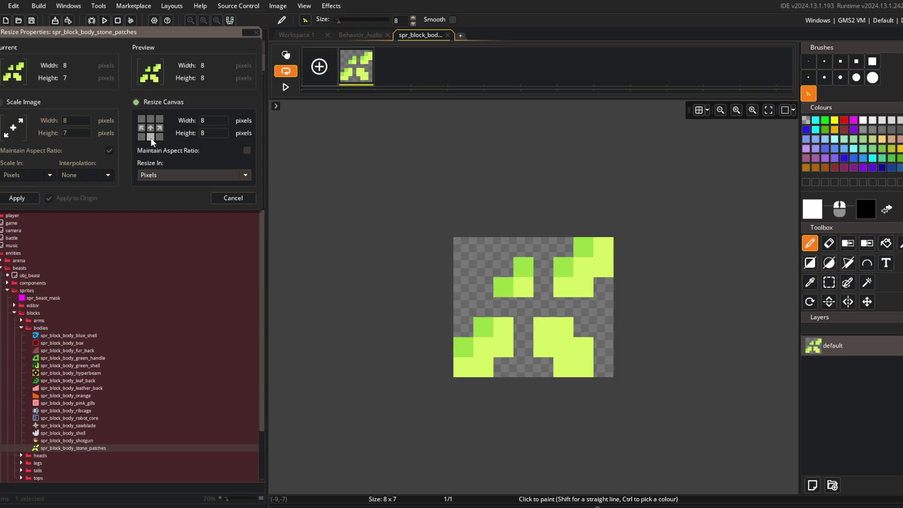
left_click(34, 200)
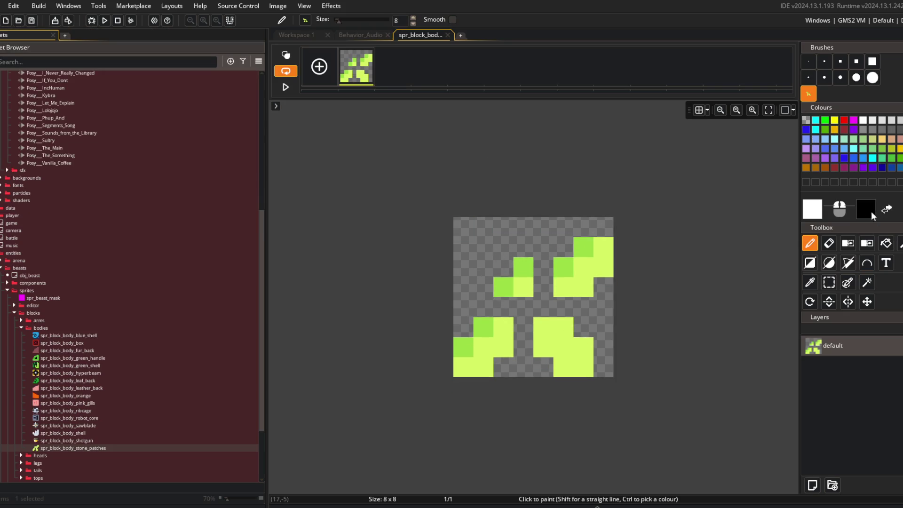
Draw a black cross over the green patches with a one-pixel black brush
left_click(866, 209)
left_click(809, 61)
left_click(544, 267)
mouse_move(545, 269)
left_mouse_down()
mouse_move(544, 299)
mouse_move(569, 306)
mouse_move(508, 304)
mouse_move(530, 308)
mouse_move(527, 342)
left_mouse_up()
key("e")
left_click(580, 307)
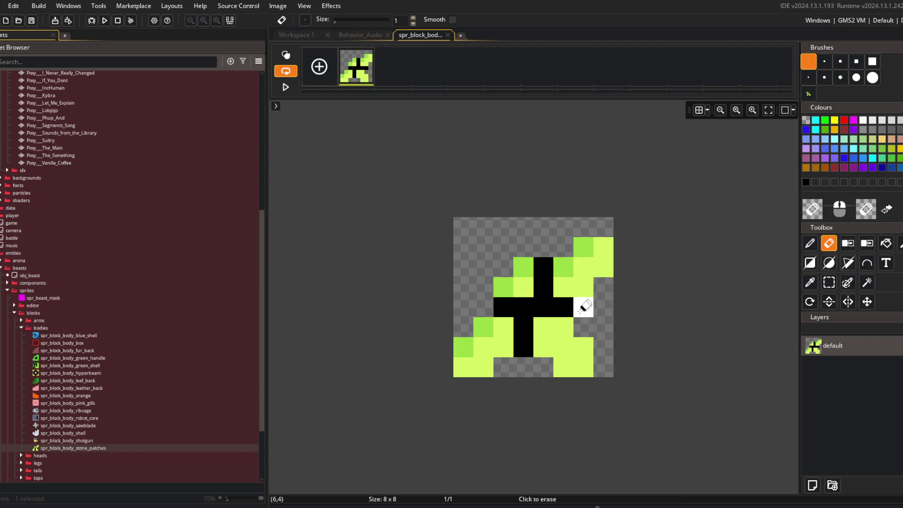
left_click(448, 35)
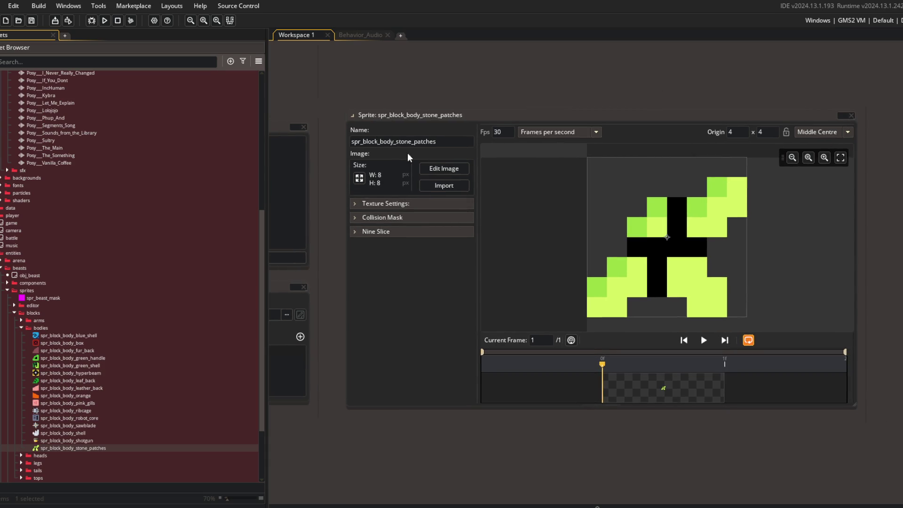
Scale the stone patches sprite up to 32×32 and close its window
left_click(359, 177)
type("32")
left_click(19, 197)
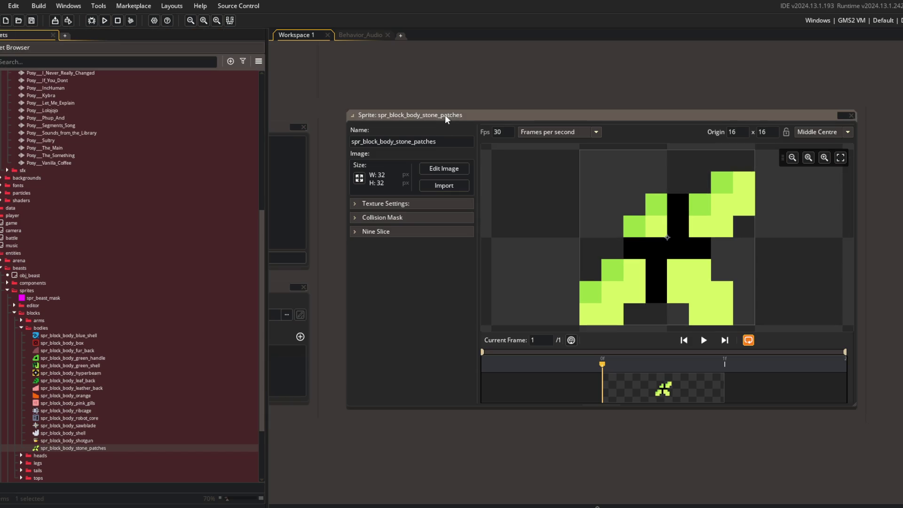
double_click(445, 115)
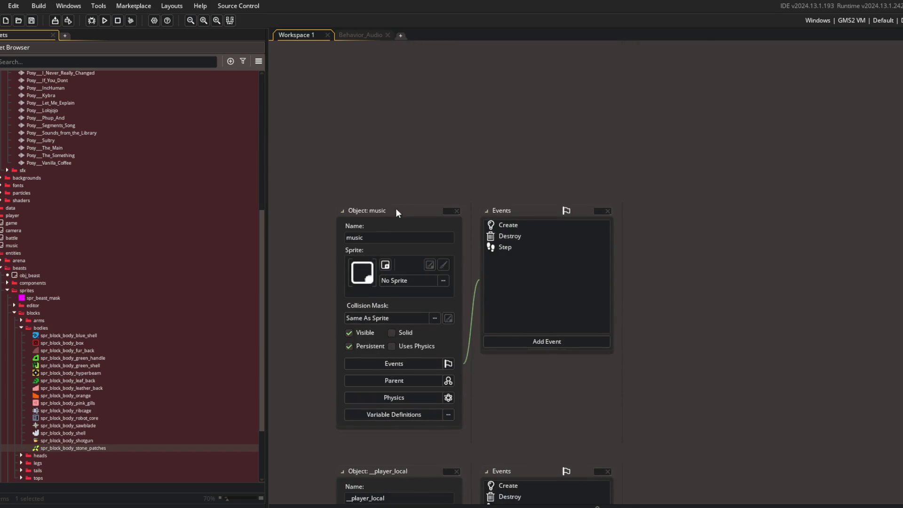
Return to the Behavior_Audio code, narrow the Asset Browser and bring up the music Create event
left_click(346, 37)
left_click(432, 166)
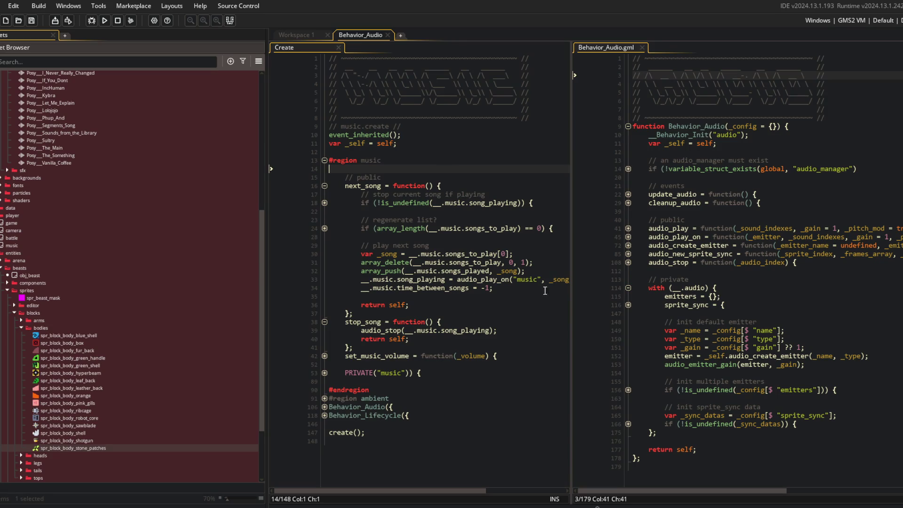
left_click_drag(268, 104, 195, 104)
left_click(354, 152)
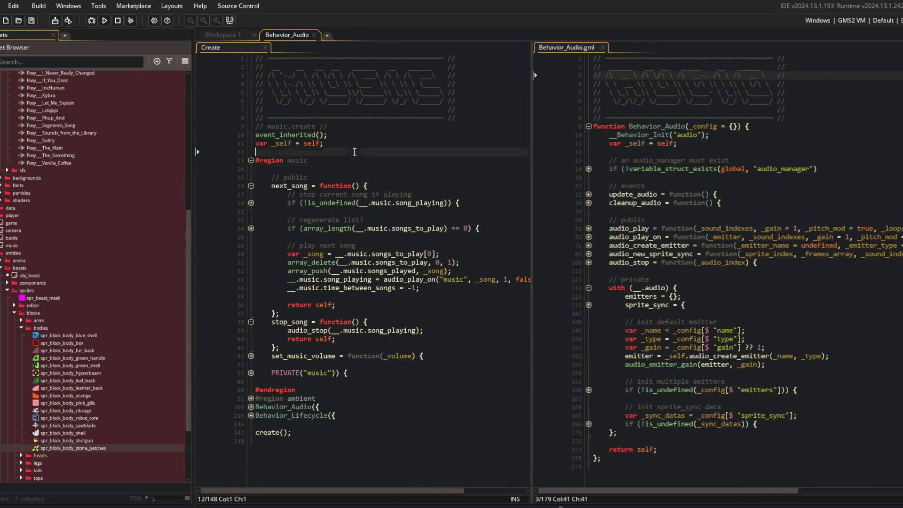
left_click(283, 126)
double_click(284, 126)
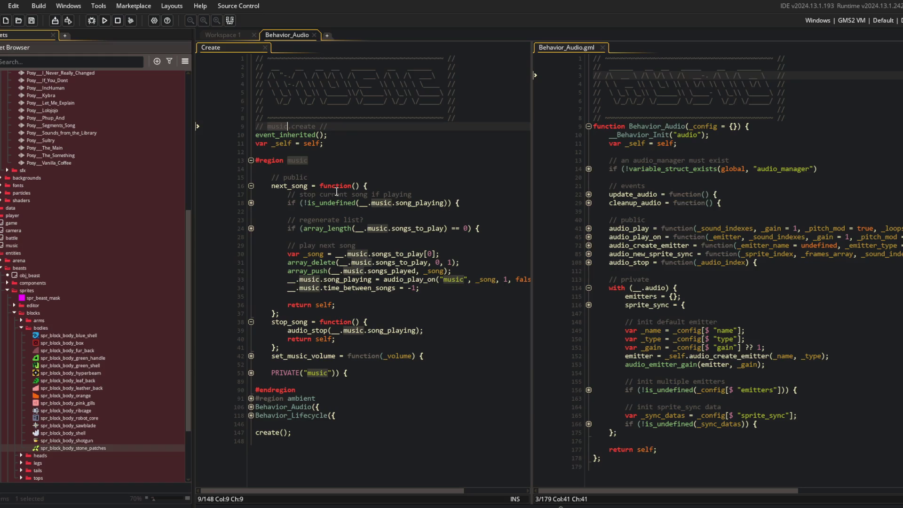
Fold next_song and stop_song, and unfold set_music_volume, the ambient region and set_ambient_volume
left_click(252, 186)
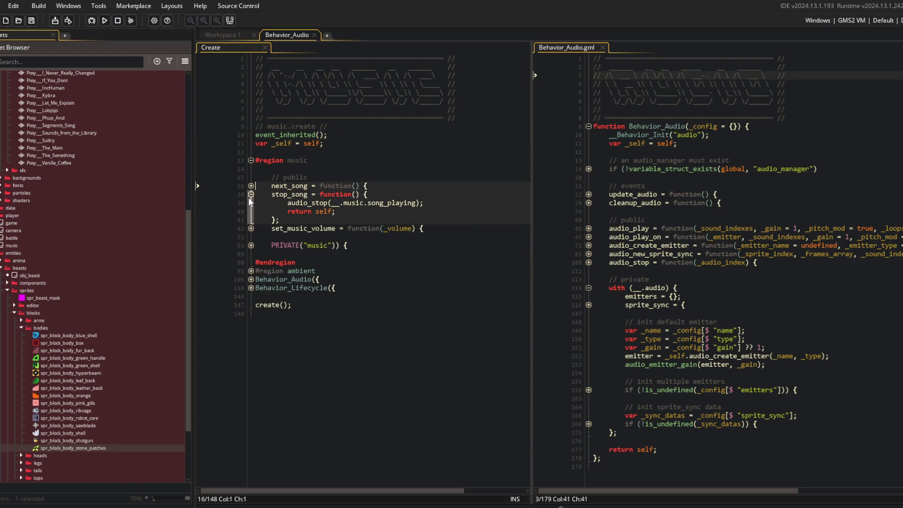
left_click(251, 195)
left_click(250, 203)
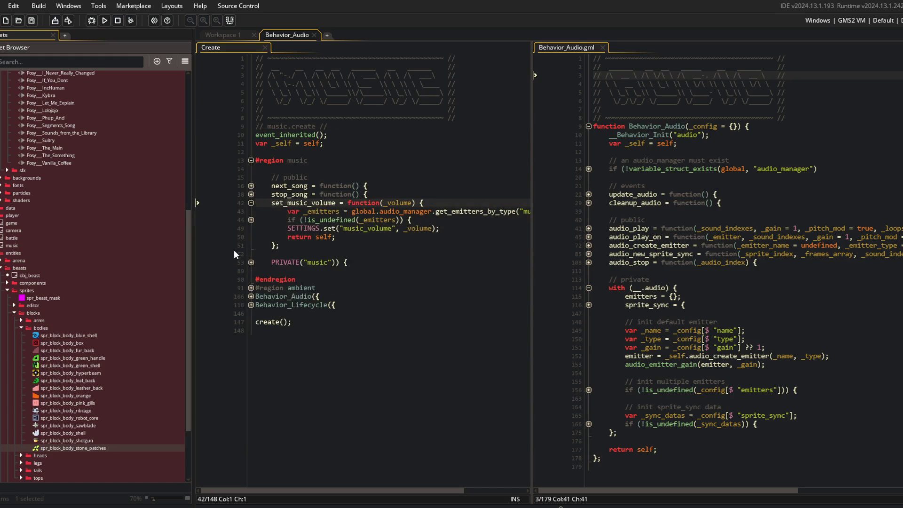
left_click(250, 288)
left_click(252, 314)
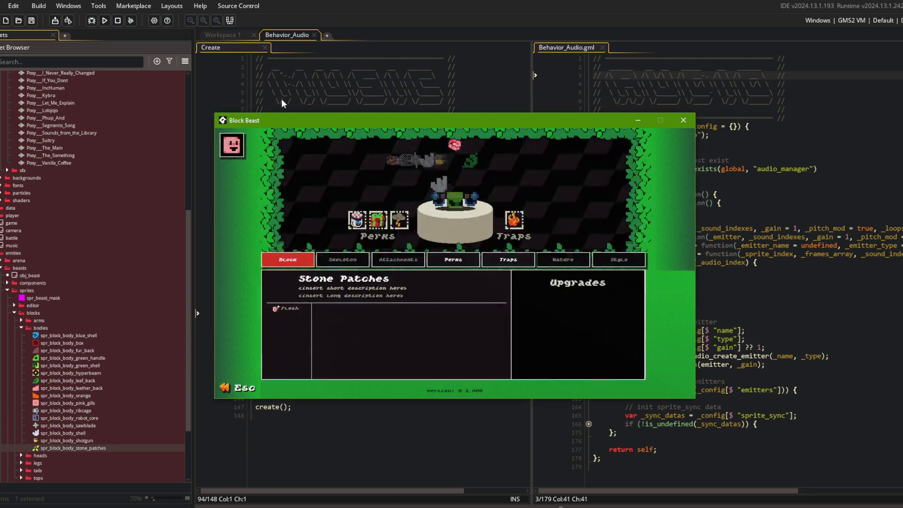
Close Block Beast, unfold stop_song and the PRIVATE("music") region, and inspect update_time_between
left_click(683, 120)
left_click(311, 160)
left_click(251, 195)
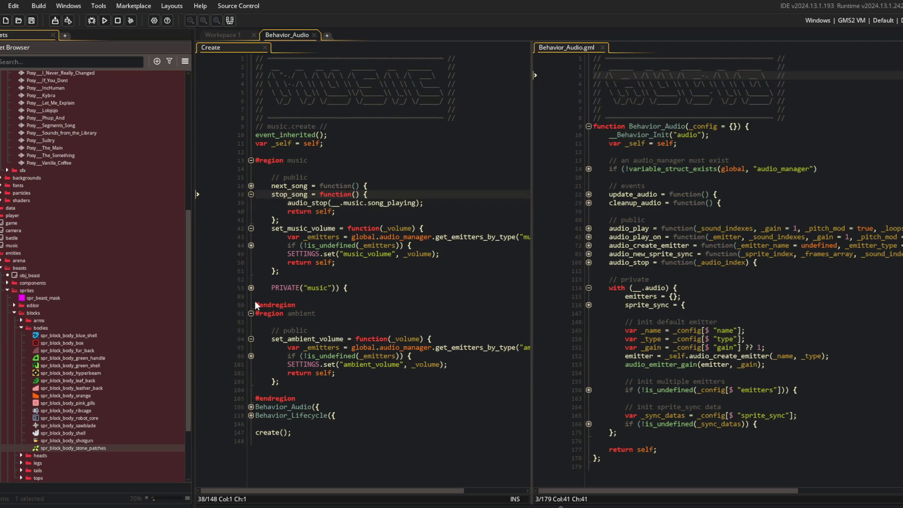
left_click(250, 288)
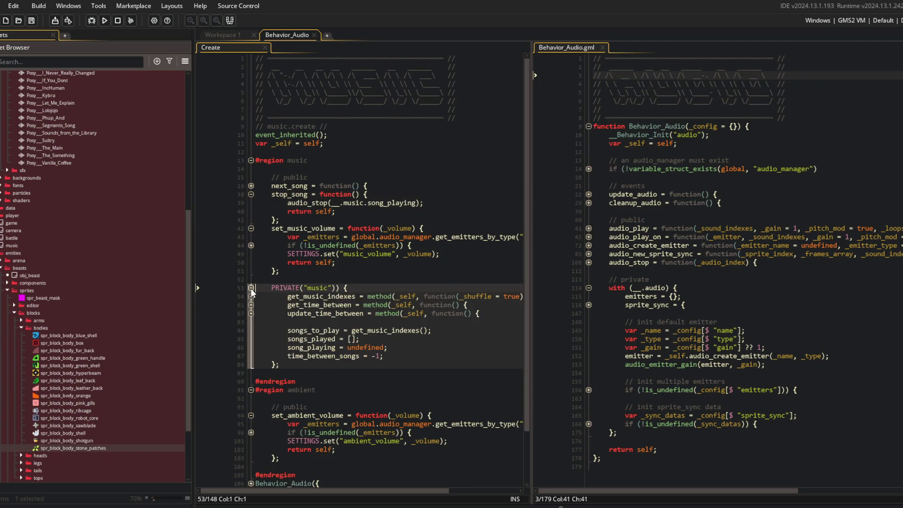
left_click(251, 314)
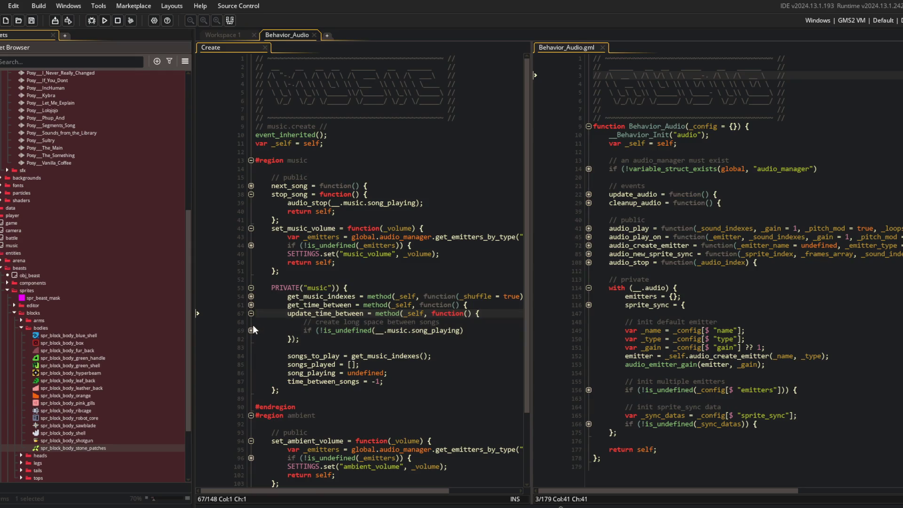
left_click(251, 330)
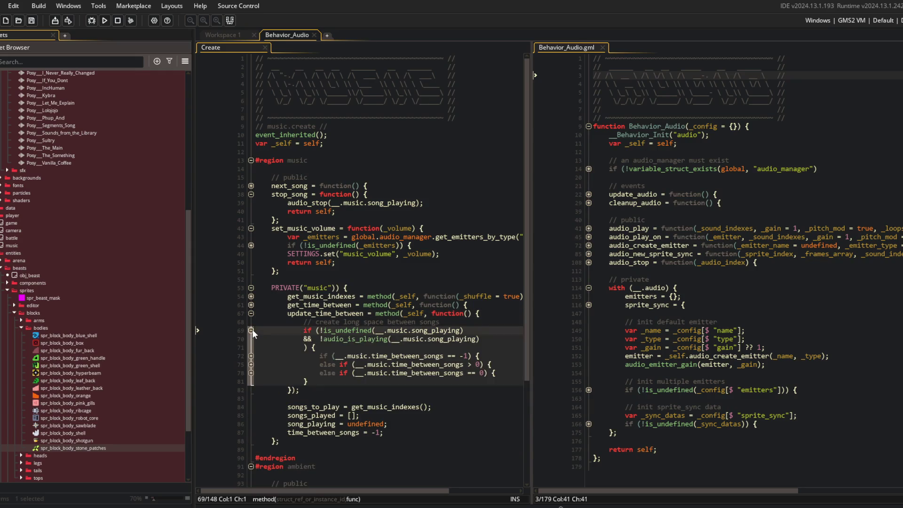
left_click(252, 330)
left_click(251, 314)
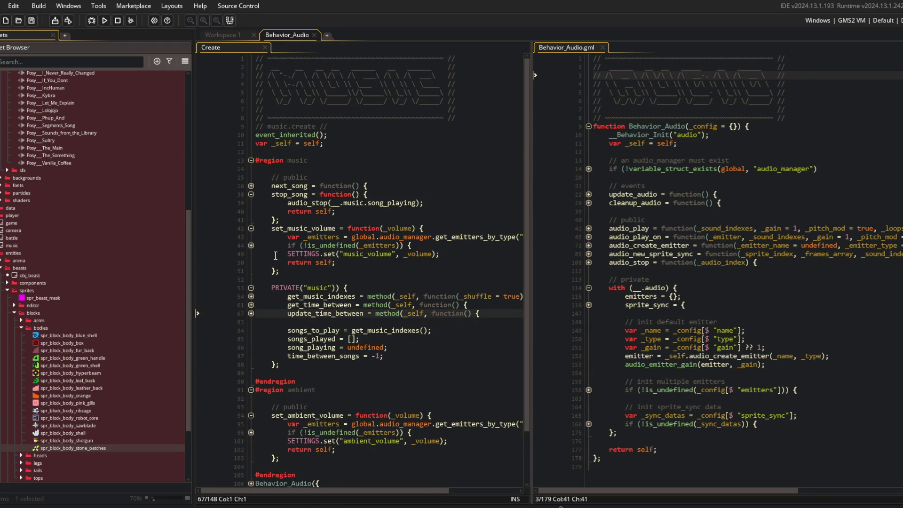
left_click(252, 194)
left_click(251, 195)
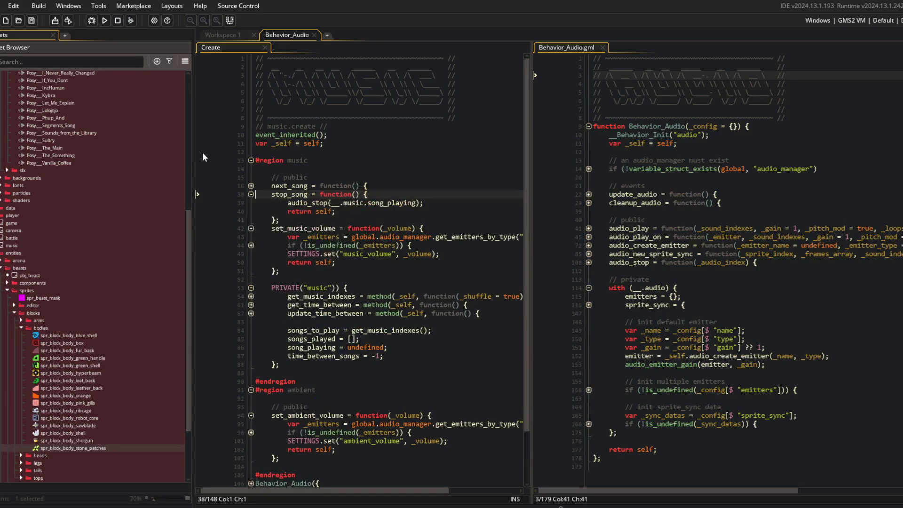
Narrow the Asset Browser further and fold the Behavior_Audio script's private with-block
left_click_drag(193, 157, 131, 157)
left_click(282, 155)
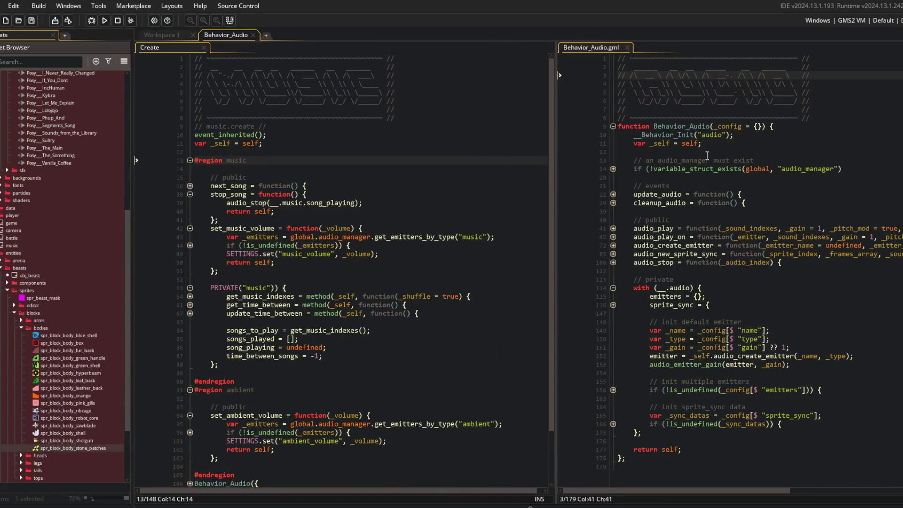
left_click(793, 211)
left_click(613, 288)
left_click(699, 246)
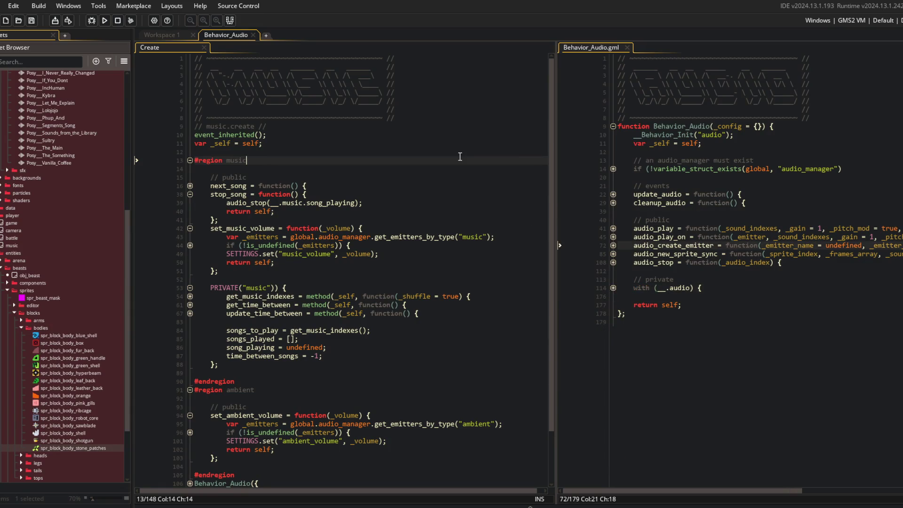
right_click(58, 203)
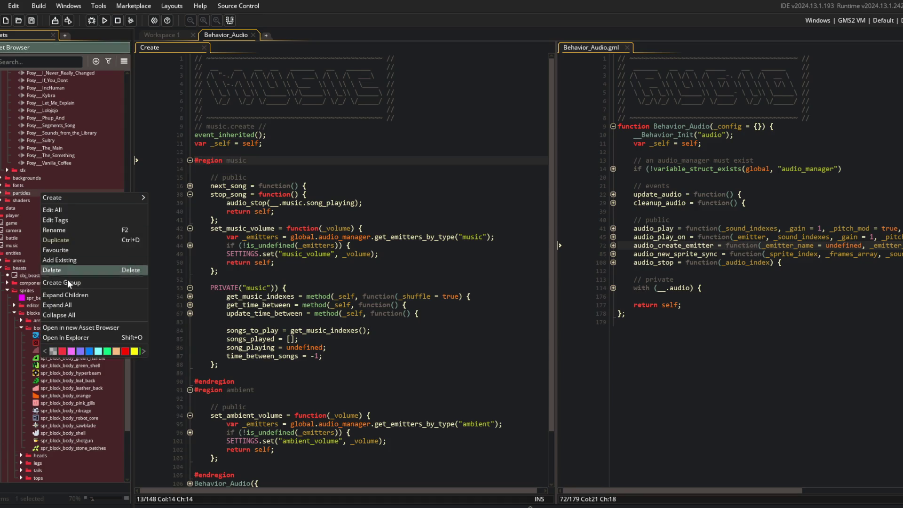
Collapse and hide the asset tree with F12, then unfold next_song and the song-stopping block
left_click(65, 315)
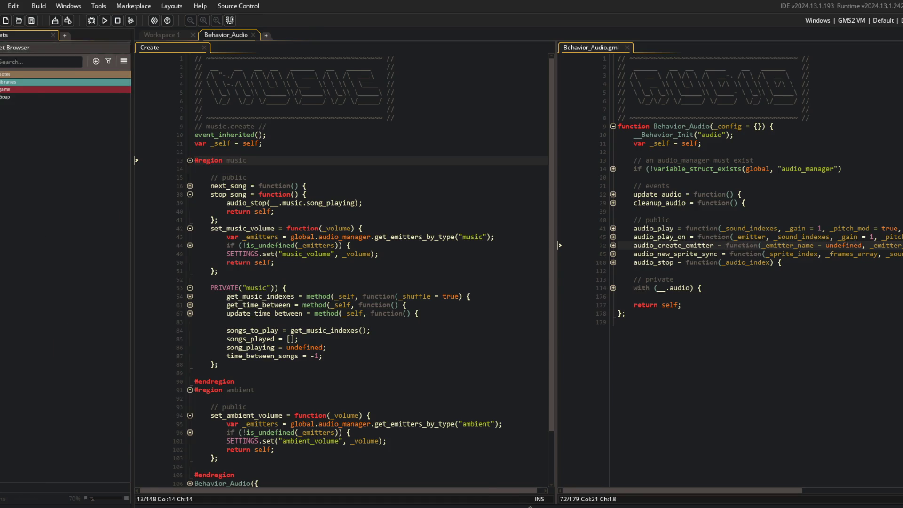
key("F12")
left_click(39, 186)
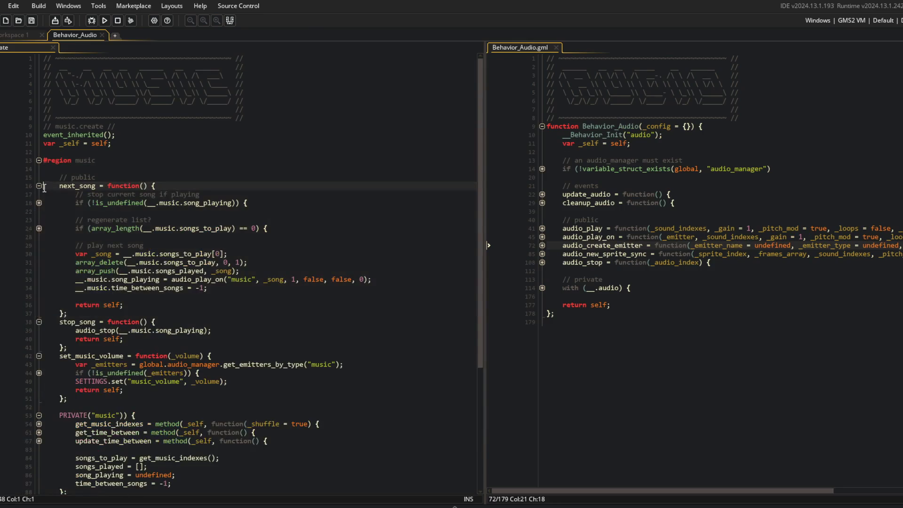
left_click(39, 203)
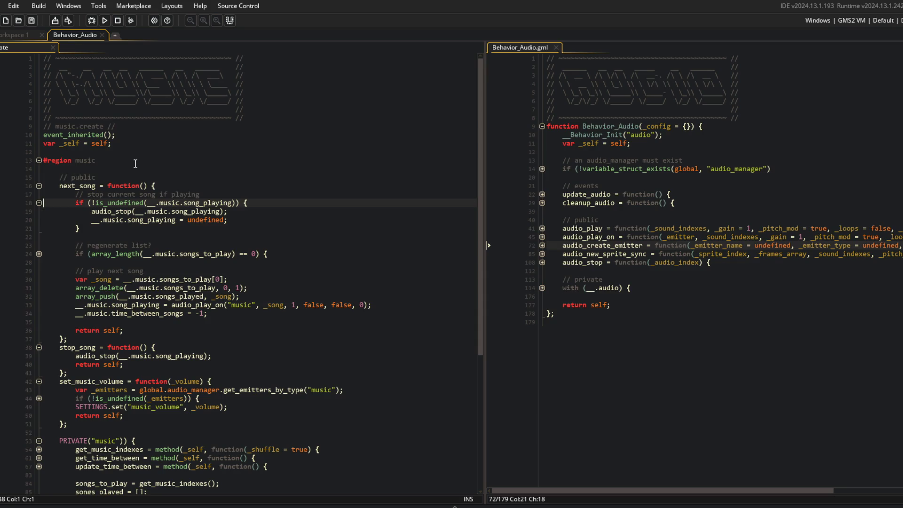
left_click(120, 281)
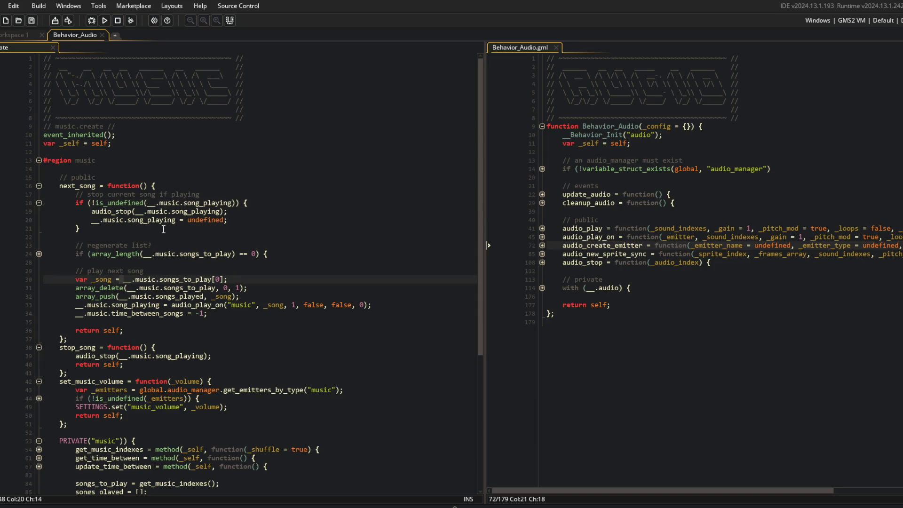
Review the next-song code and open a new line below song_playing = undefined;
scroll(155, 230, "down", 3)
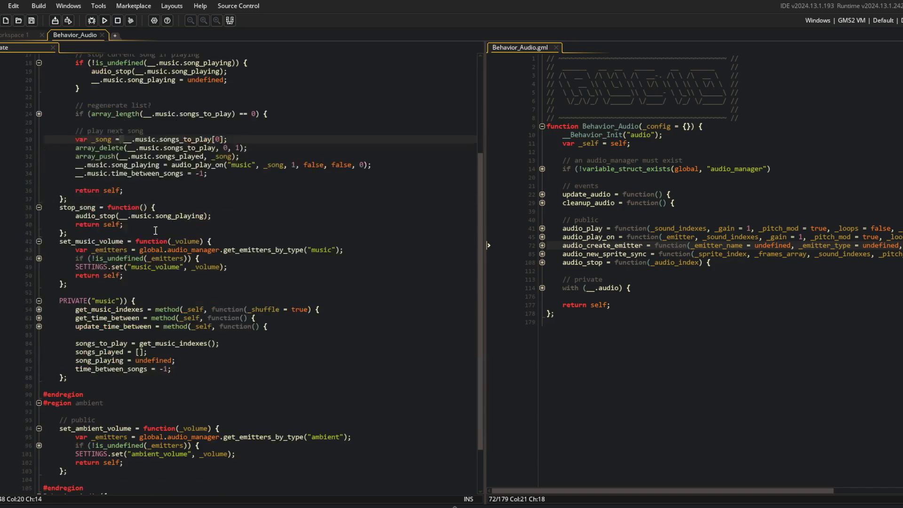
left_click(196, 390)
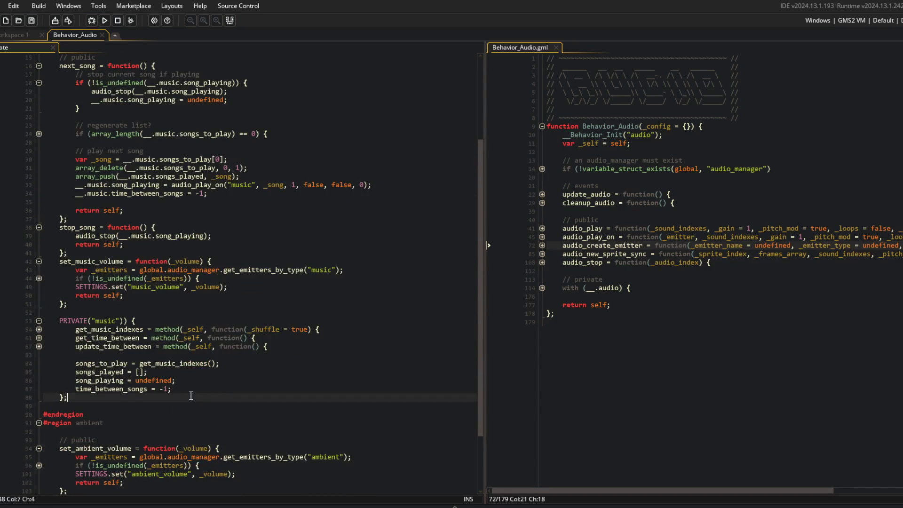
scroll(206, 379, "up", 1)
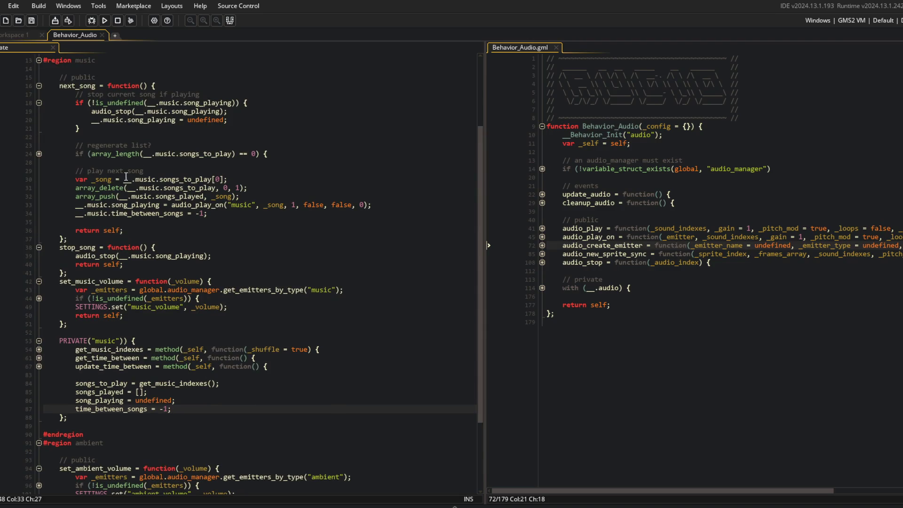
left_click(106, 180)
left_click(98, 196)
left_click(179, 205)
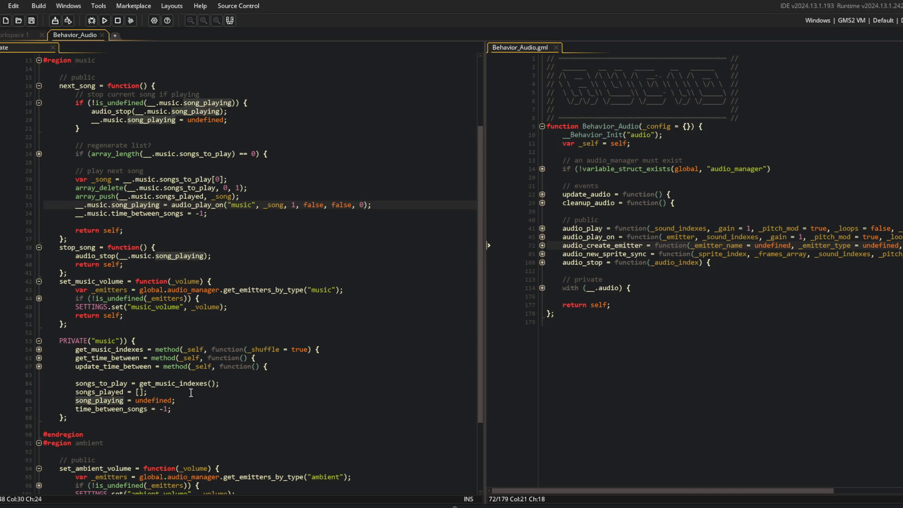
left_click(203, 400)
key("Return")
Add song_fade = 0; to the private music variables
type("song_fadfe")
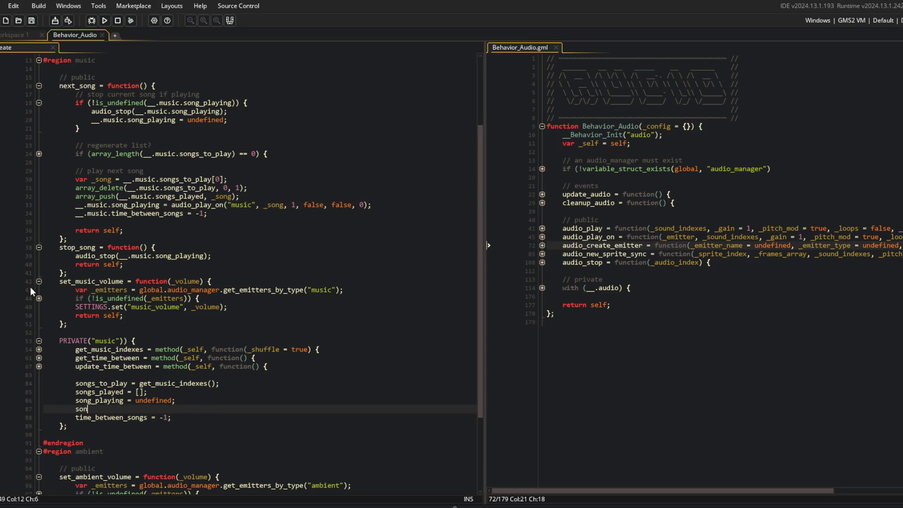
key("BackSpace")
key("BackSpace")
type("e = 0;")
left_click(75, 222)
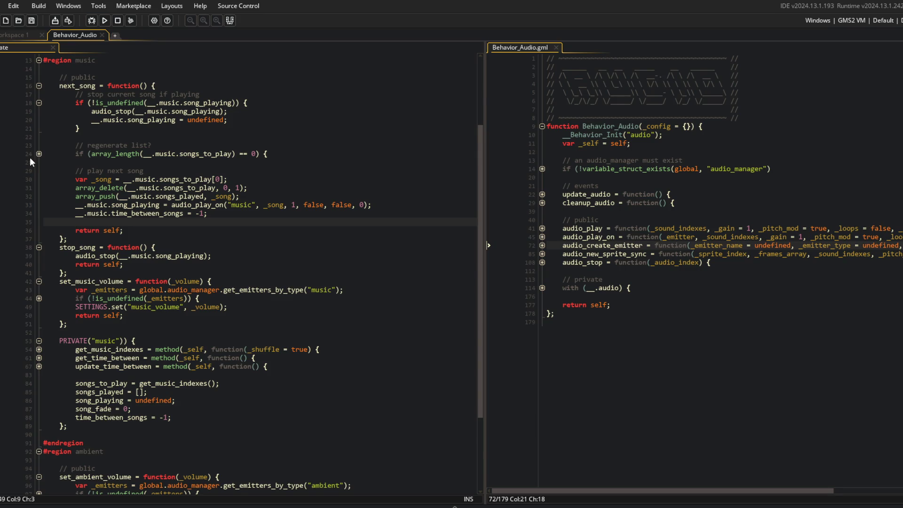
Add a __.music song_fade reset to 0 inside stop_song after its audio_stop line
left_click(211, 256)
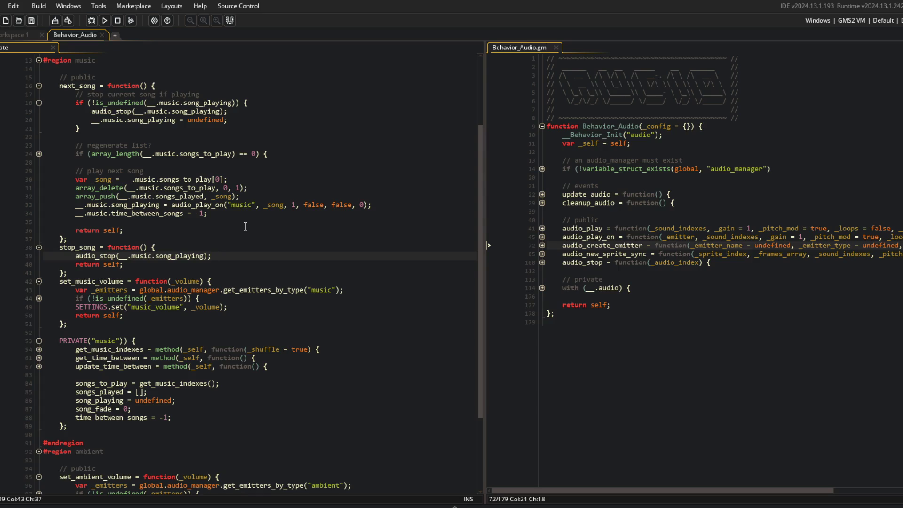
key("Return")
type("__.son")
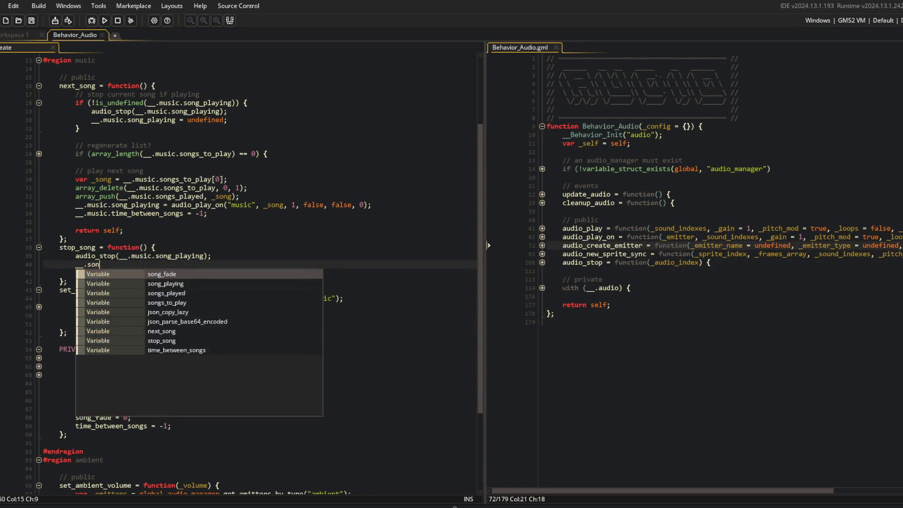
key("BackSpace")
key("BackSpace")
key("BackSpace")
type("music.")
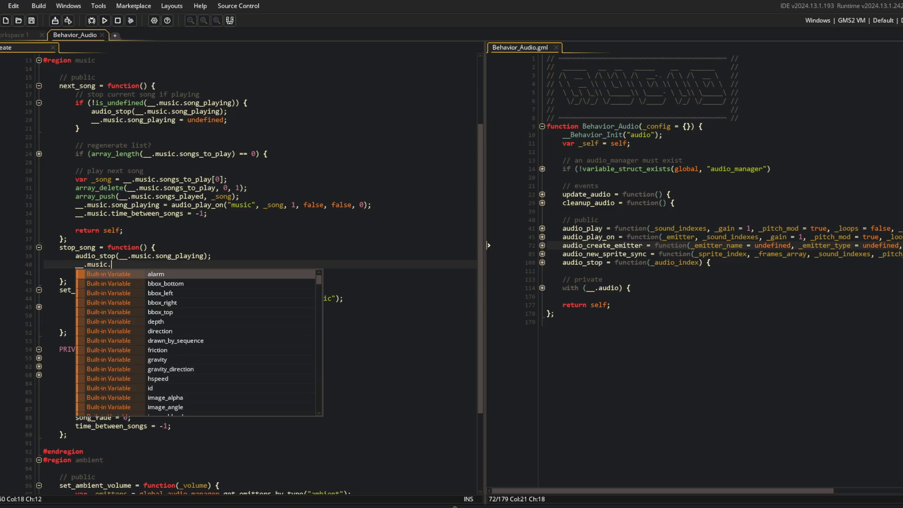
type("song_face = 0;")
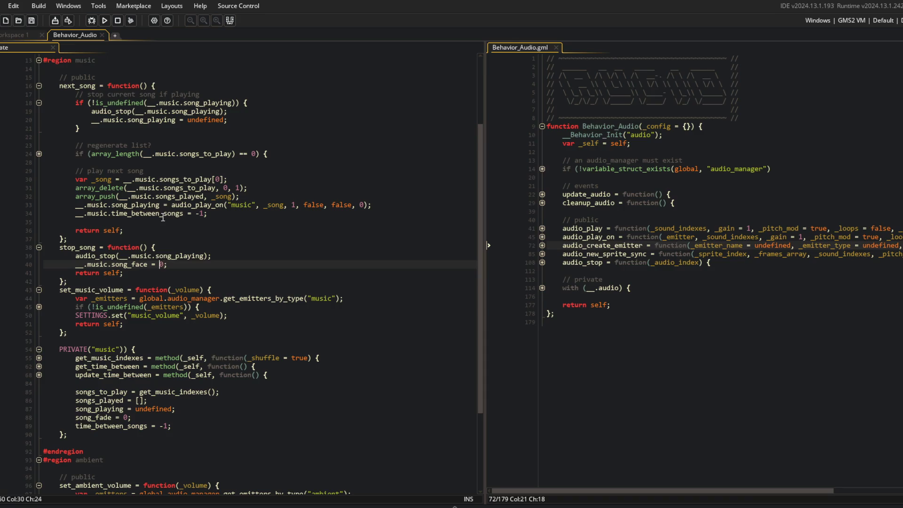
type("d")
left_click(286, 246)
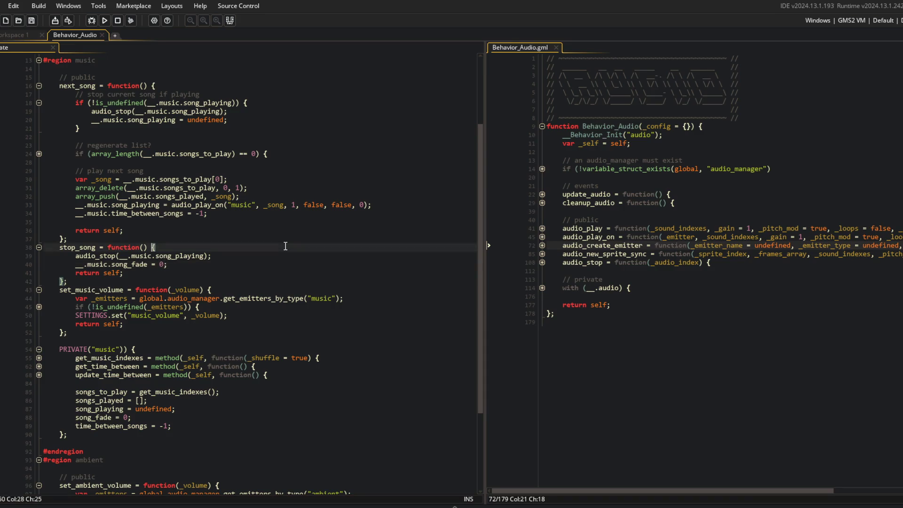
Expand update_time_between and its nested if and else-if branches
left_click(39, 375)
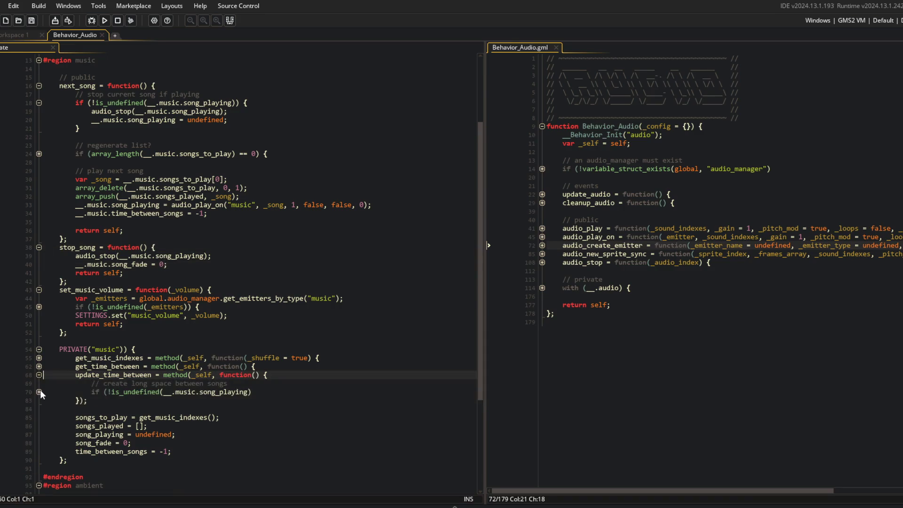
left_click(39, 391)
left_click(39, 418)
left_click(39, 442)
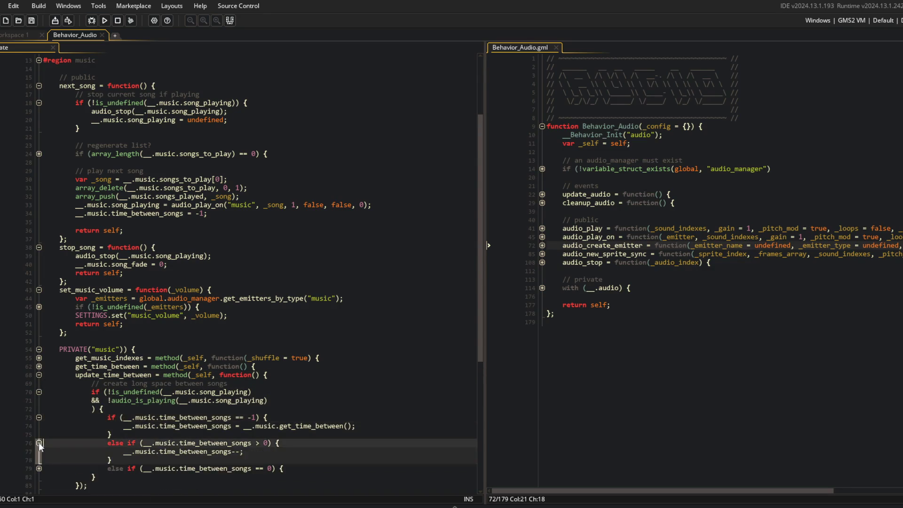
left_click(39, 448)
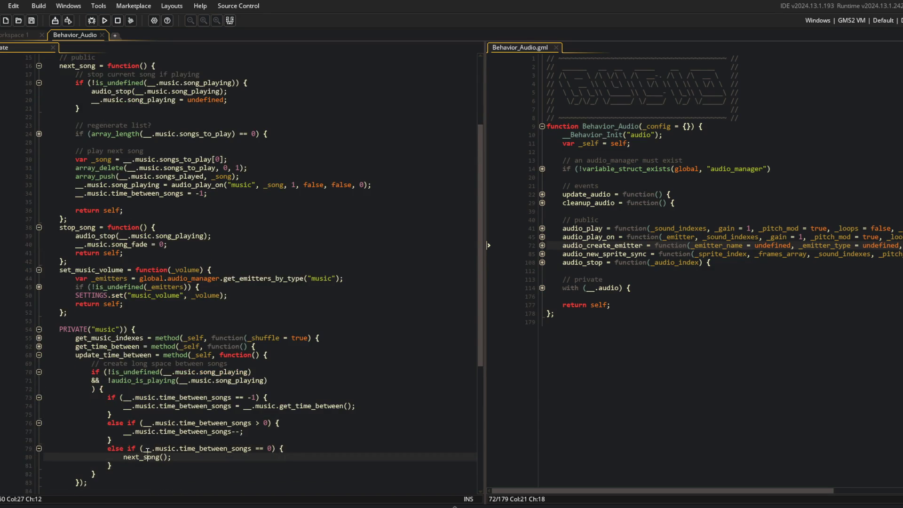
scroll(144, 386, "up", 2)
left_click(144, 386)
Replace next_song's audio_stop call with stop_song();
left_click(89, 139)
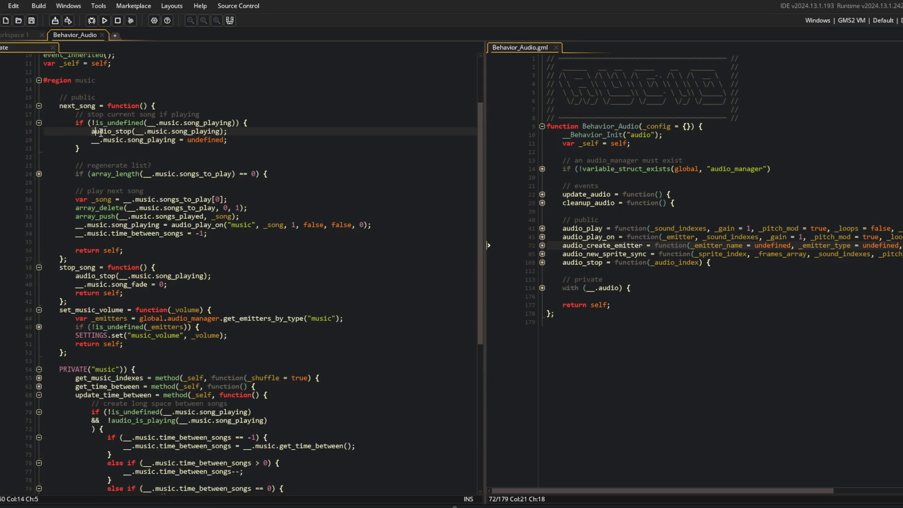
key("End")
double_click(116, 132)
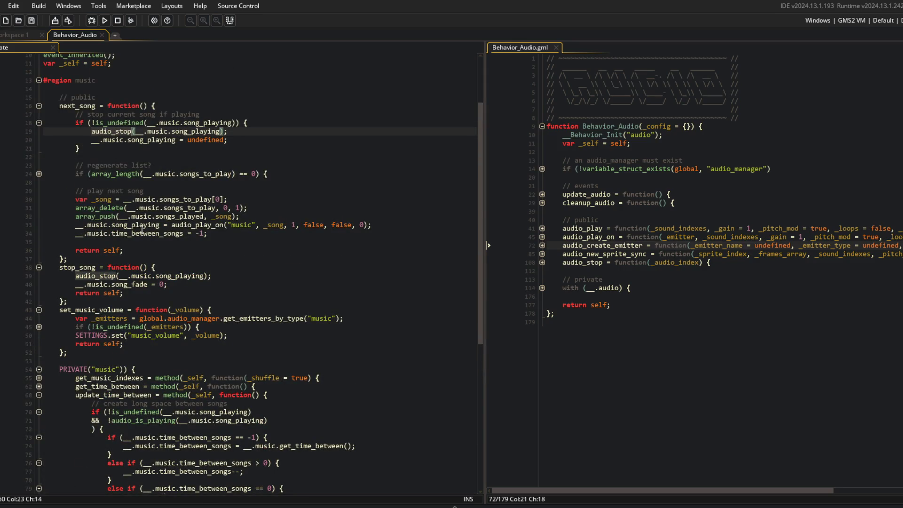
left_click(95, 267)
left_click(275, 133)
key("shift+Home")
type("stop_song();")
key("Down")
left_click(259, 139)
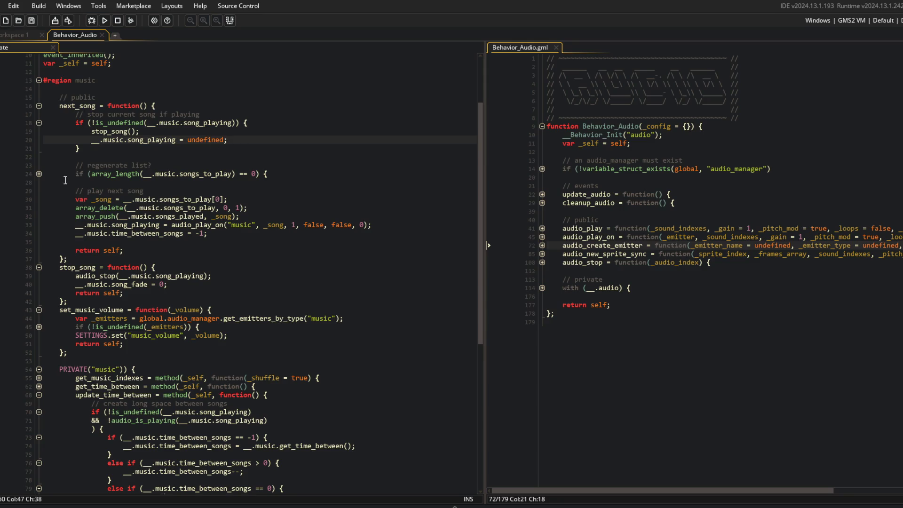
Move the song_fade reset from stop_song into next_song below time_between_songs = -1, fixing indentation
left_click(40, 173)
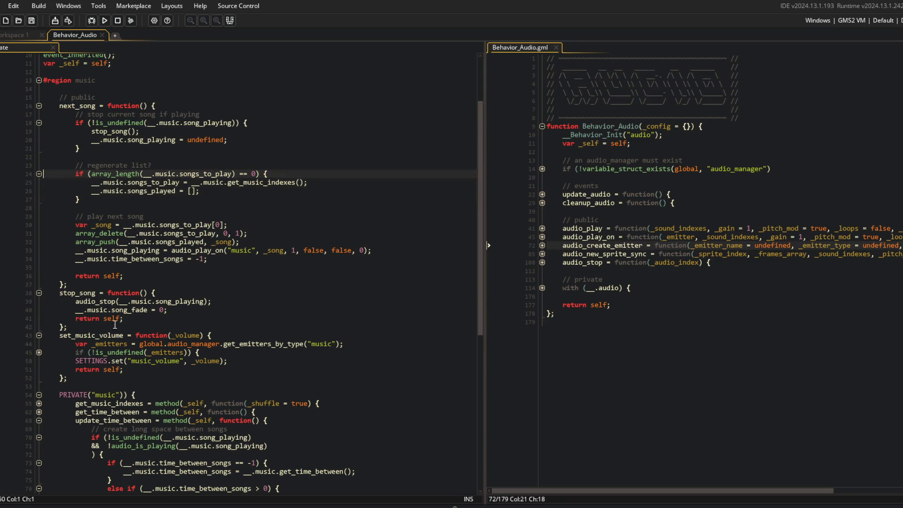
left_click(147, 310)
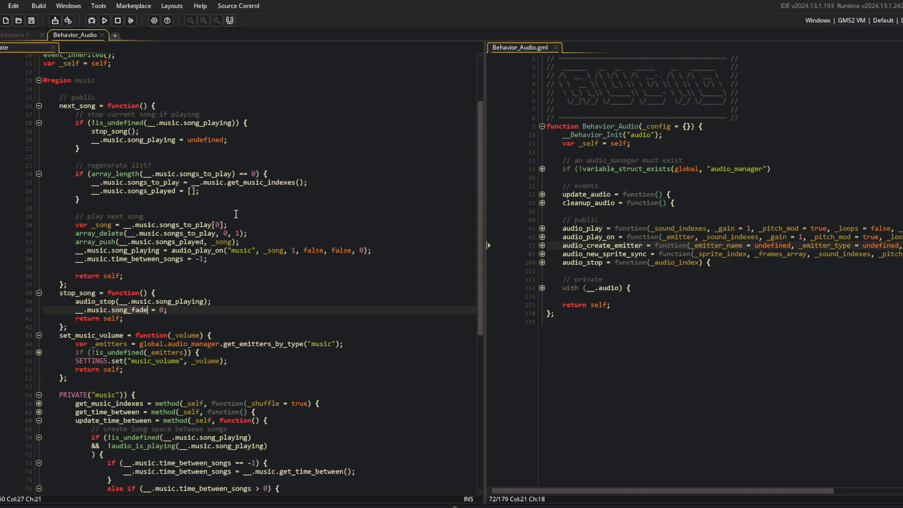
left_click(187, 312)
key("ctrl+x")
left_click(190, 276)
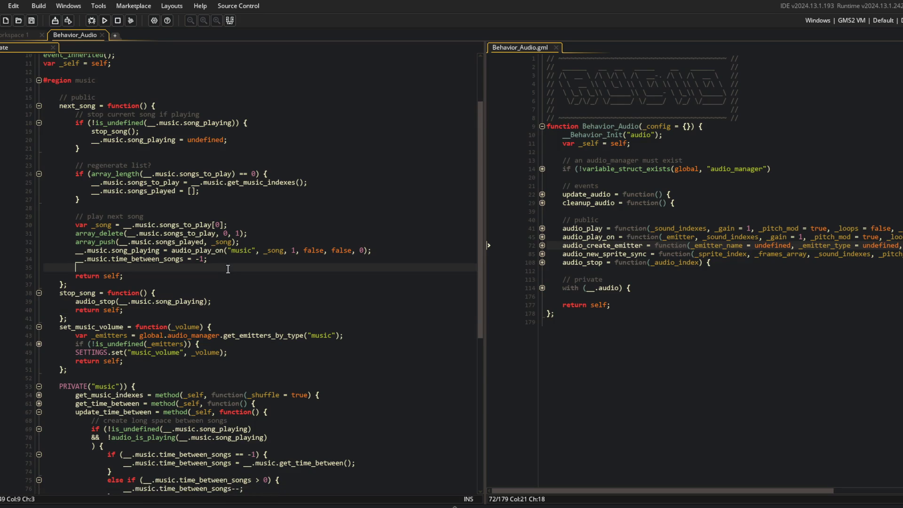
key("Up")
key("ctrl+v")
key("Up")
key("Home")
key("BackSpace")
key("BackSpace")
key("Down")
key("Delete")
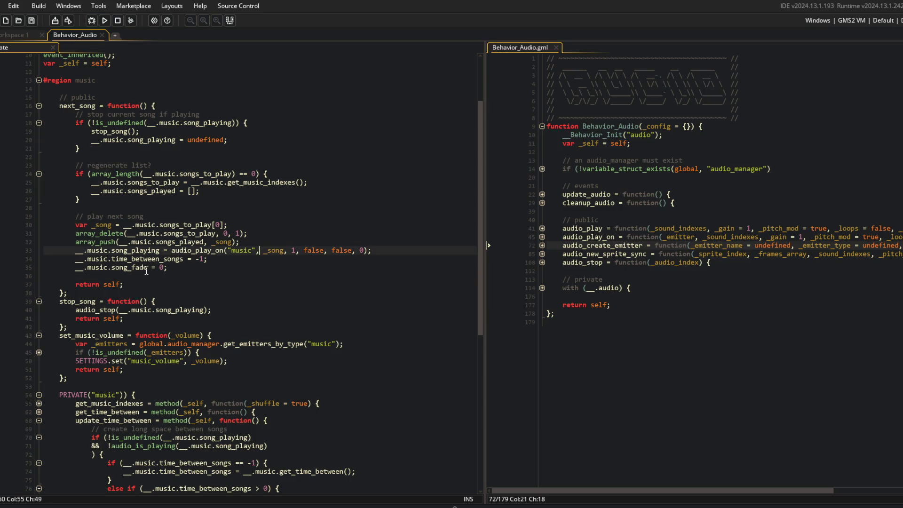
Review the next-song playback call's music emitter, then collapse stop_song
left_click(117, 243)
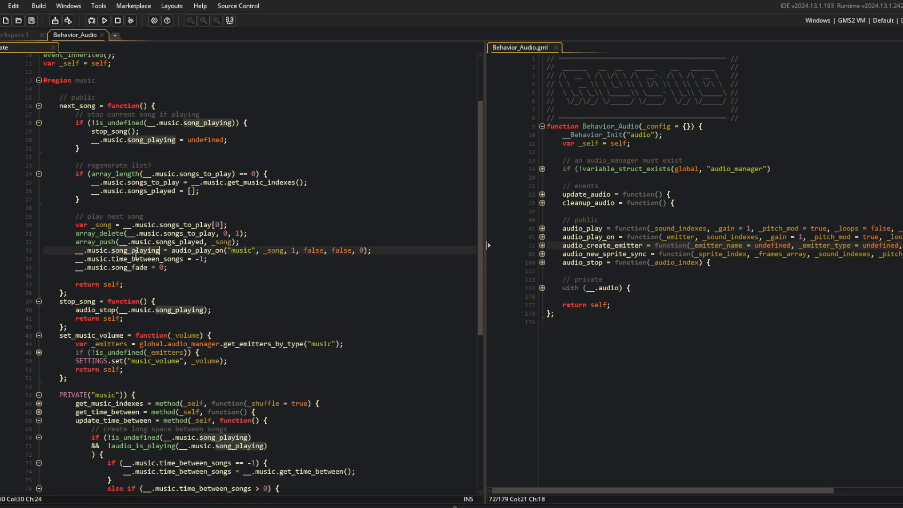
double_click(237, 250)
key("Left")
key("Left")
key("Left")
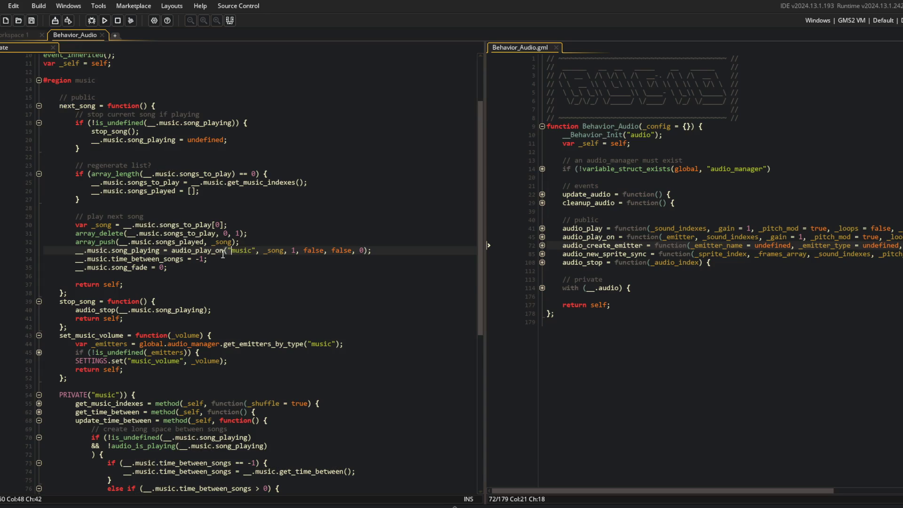
scroll(219, 245, "down", 2)
left_click(39, 261)
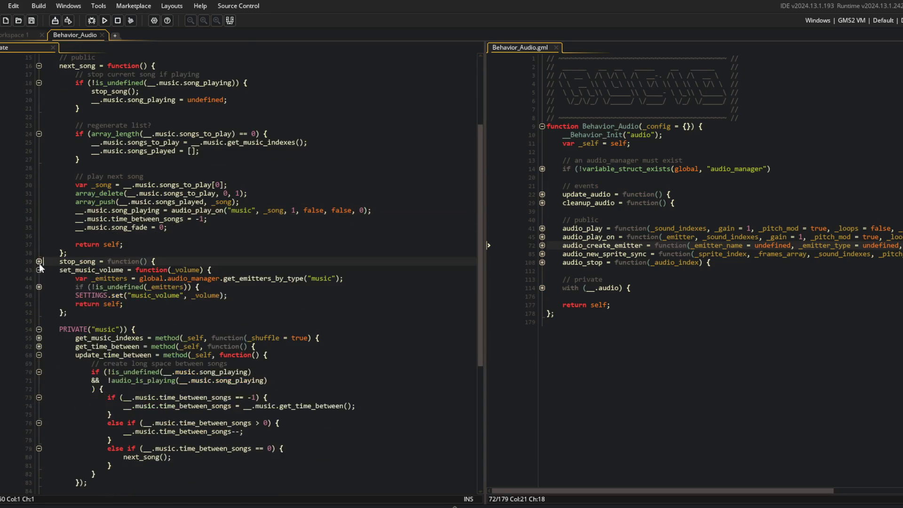
Collapse set_music_volume and update_time_between, and add emitter_gain_temp = 1; below time_between_songs = -1
left_click(39, 270)
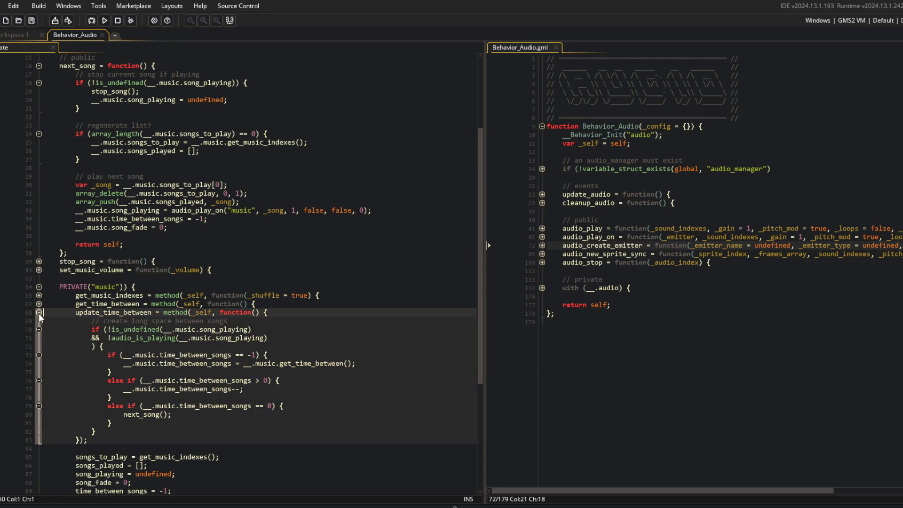
left_click(39, 312)
left_click(191, 363)
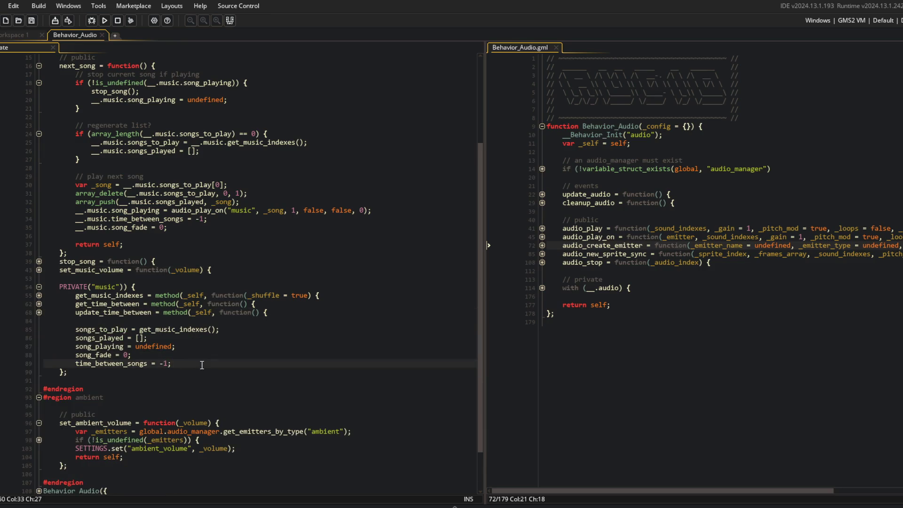
key("Return")
type("emitte")
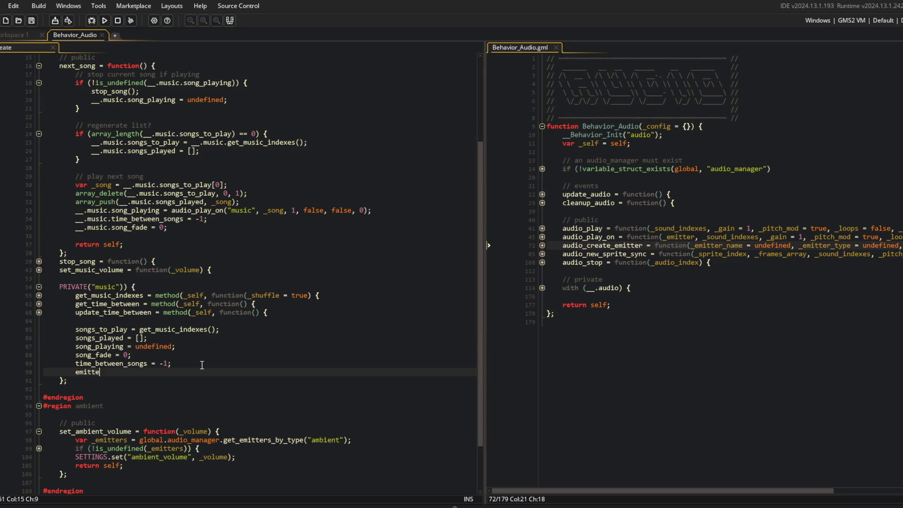
type("r_gain_temp = ")
type("1;")
Switch over to Streamlabs Desktop and turn off performance mode
left_click(253, 319)
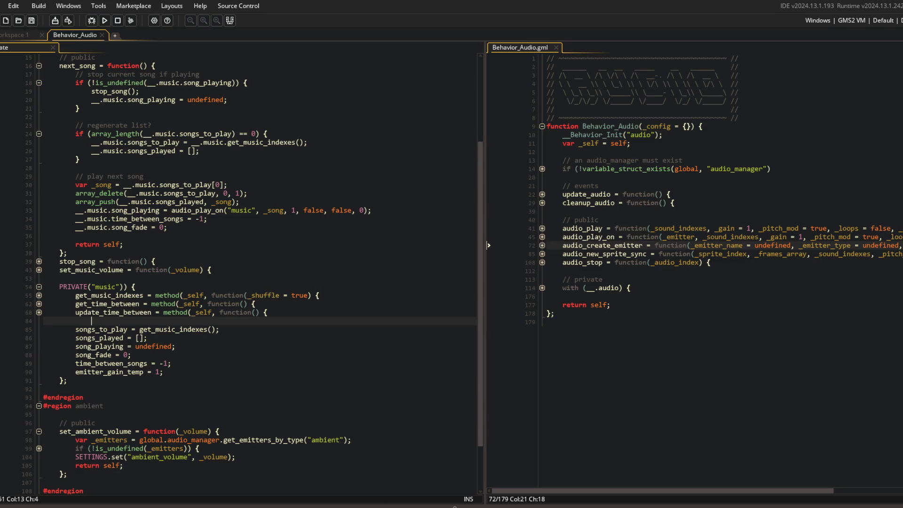
key("alt+Tab")
left_click(495, 206)
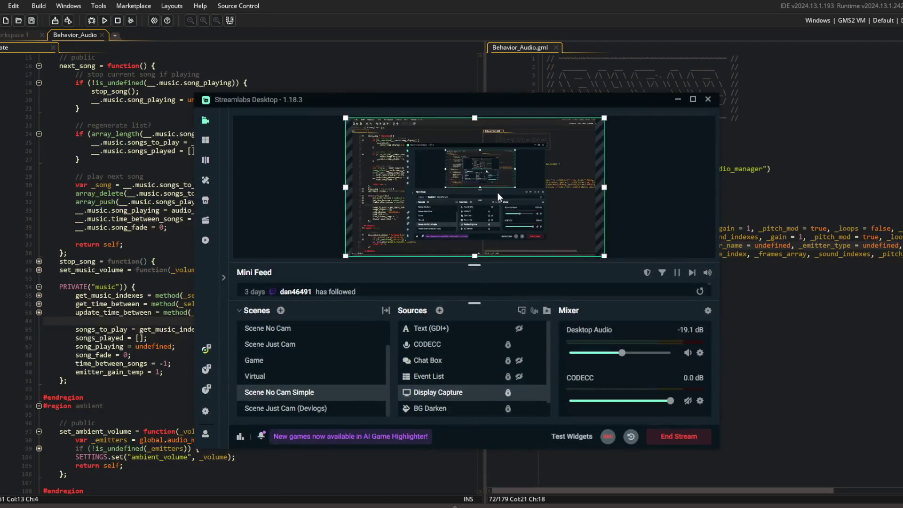
Unmute the CODECC source, enable Performance Mode from the preview menu, and minimize Streamlabs
left_click(689, 402)
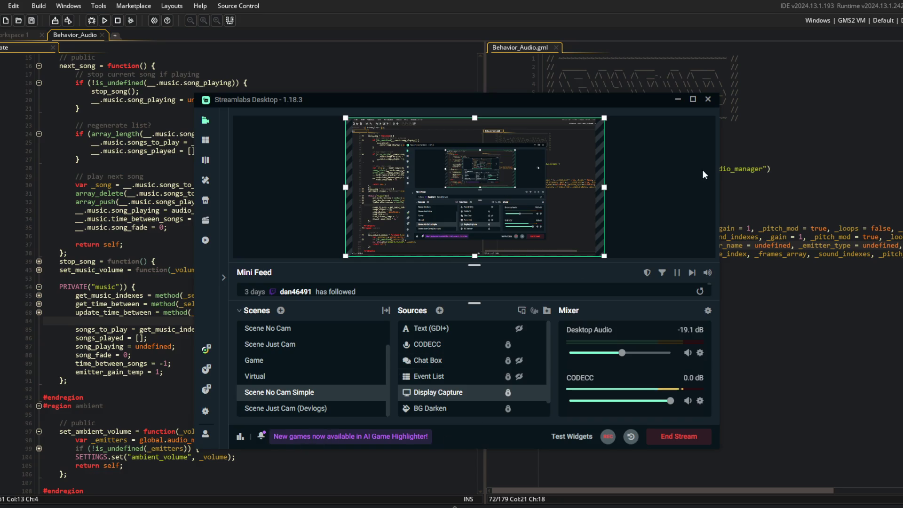
right_click(666, 164)
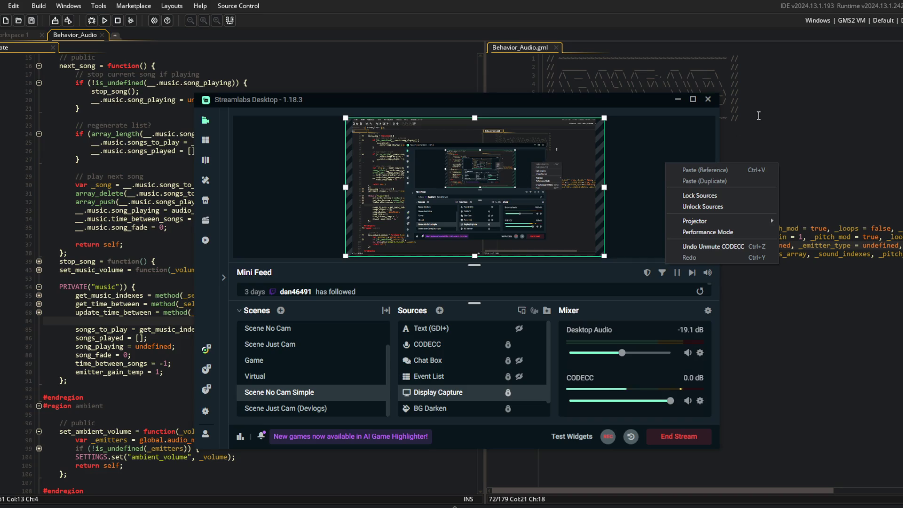
left_click(725, 232)
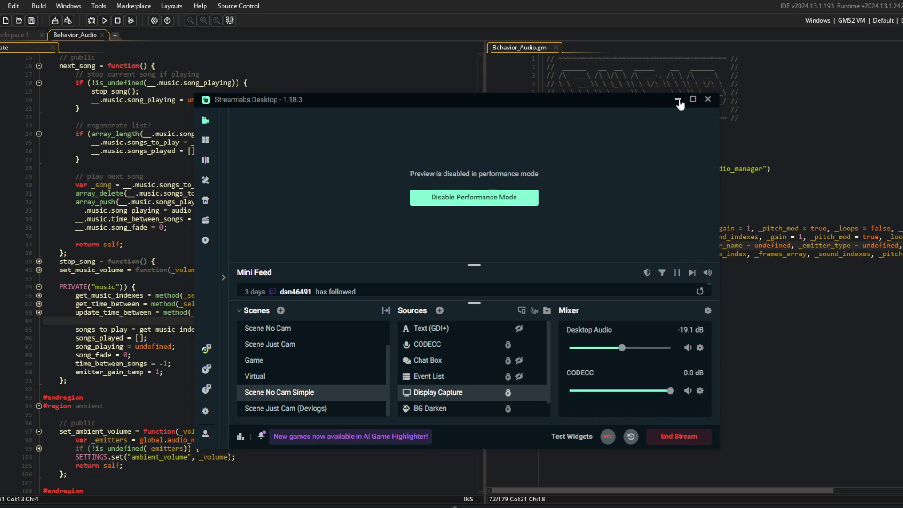
left_click(678, 100)
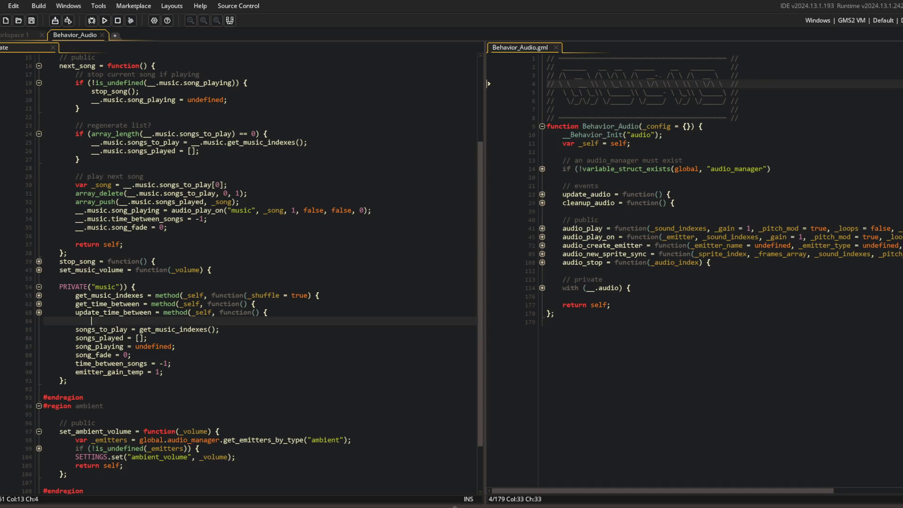
key("alt+Tab")
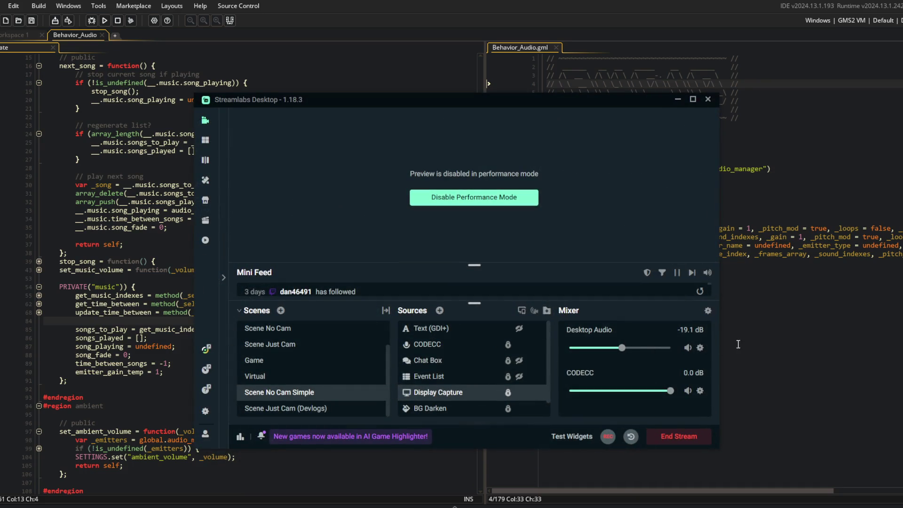
Drag the code-pane splitter left to widen the Behavior_Audio.gml pane
left_click(676, 67)
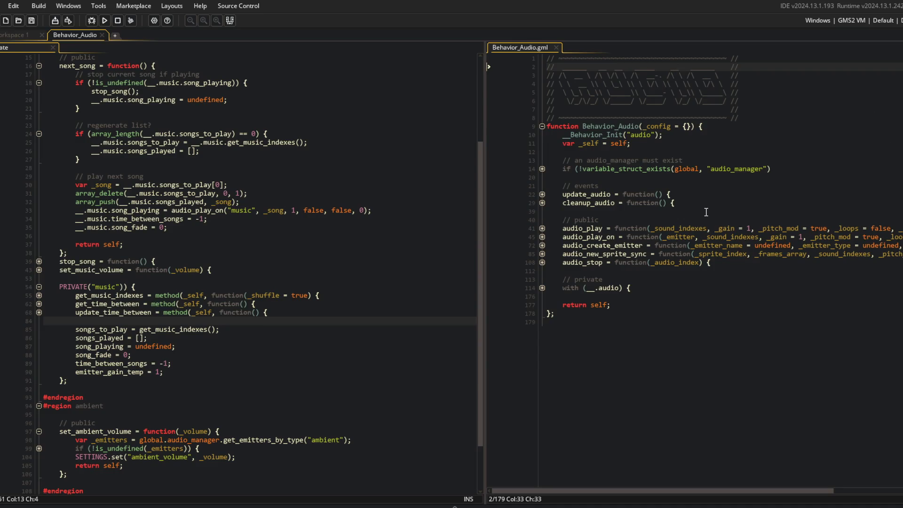
left_click_drag(483, 177, 455, 177)
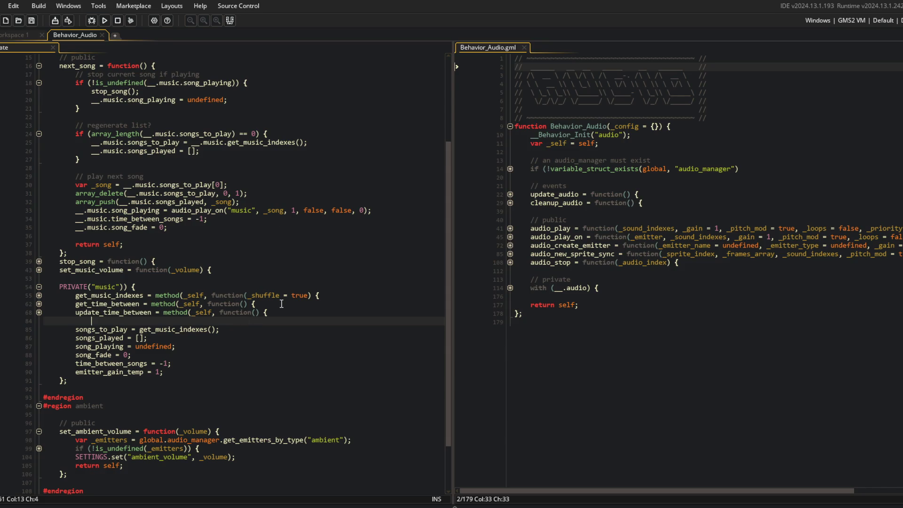
scroll(282, 304, "up", 2)
scroll(281, 304, "up", 2)
scroll(285, 283, "down", 3)
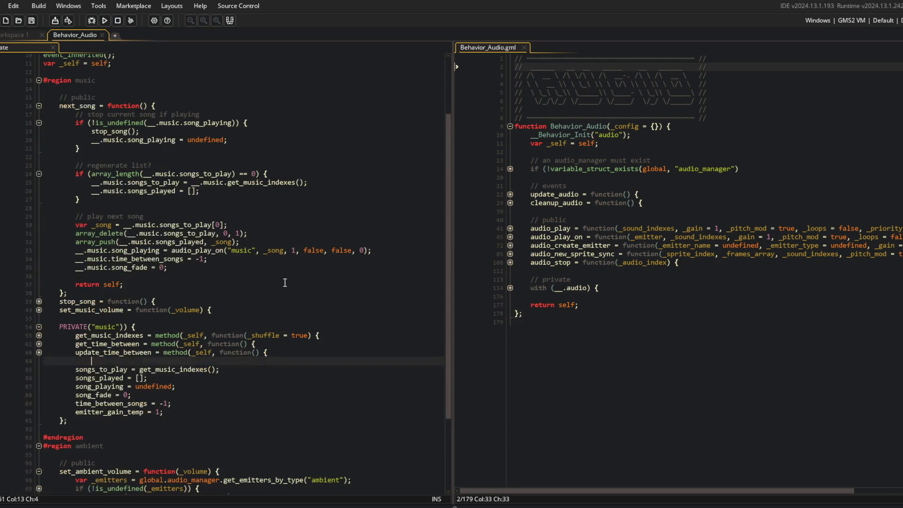
Review the song_fade and emitter_gain_temp lines in the music controller code
key("alt+Tab")
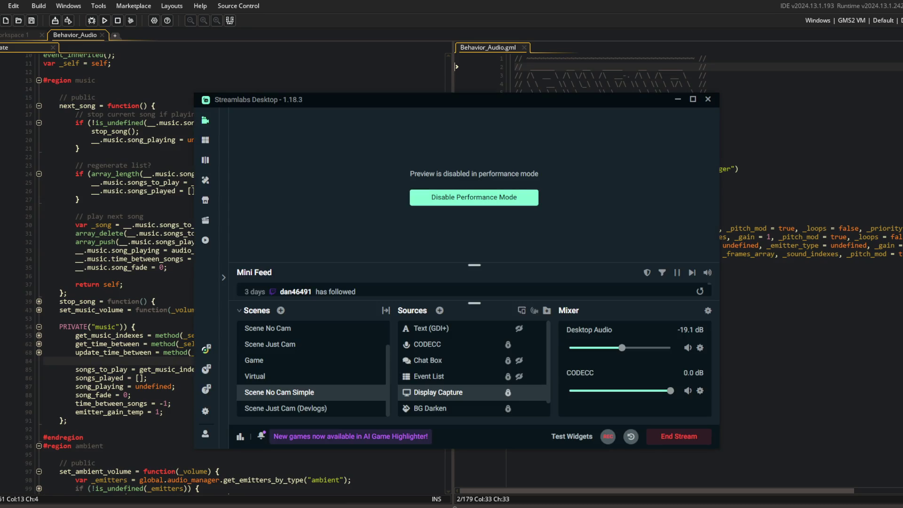
key("alt+Tab")
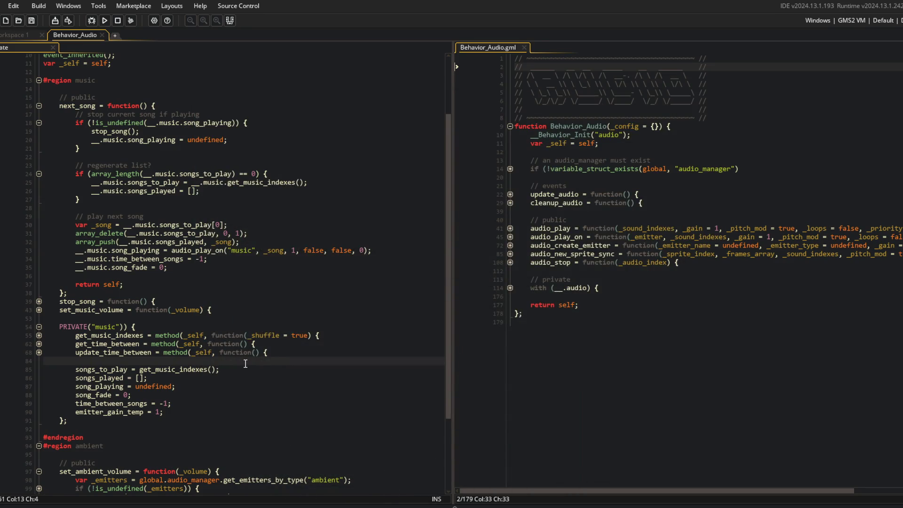
scroll(216, 295, "down", 1)
scroll(216, 296, "up", 1)
scroll(216, 296, "up", 1)
left_click(122, 288)
left_click(92, 414)
left_click(144, 431)
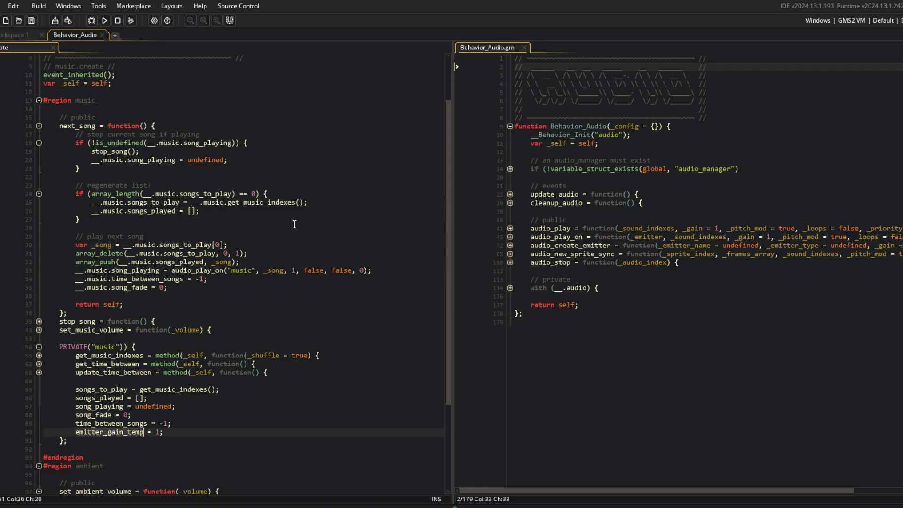
left_click(220, 286)
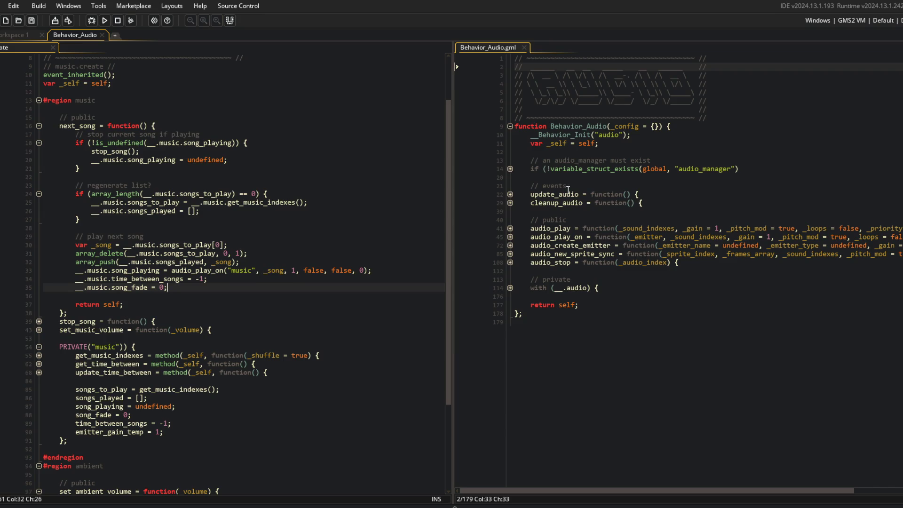
Add an unfinished __.music.emitter_gain_temp line after the song_fade reset and comment it out
key("Return")
type("__.music.emitter_gain_temp = ")
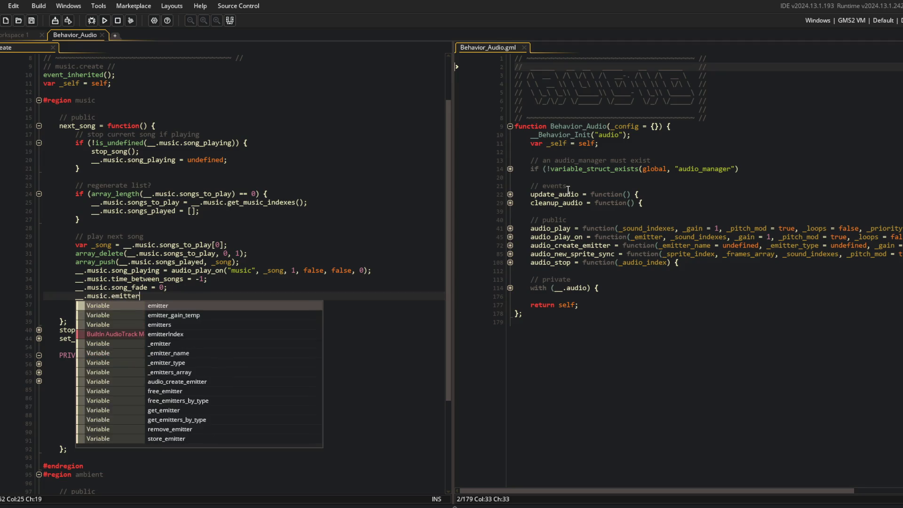
type("audio")
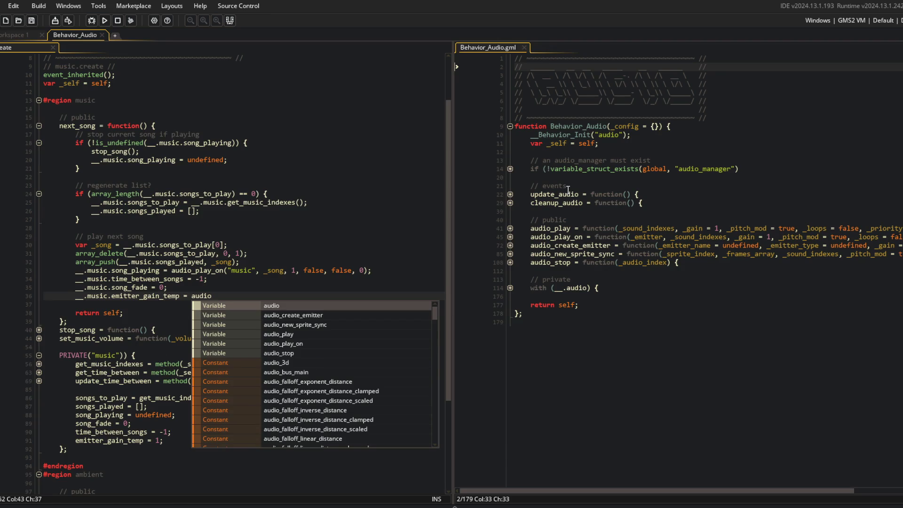
key("ctrl+z")
key("ctrl+k")
Define audio_get_emitter(_emitter_name) below audio_stop, returning __.audio.emitters[$ _emitter_name]
left_click(679, 230)
key("Down")
key("Down")
key("Down")
type("audi")
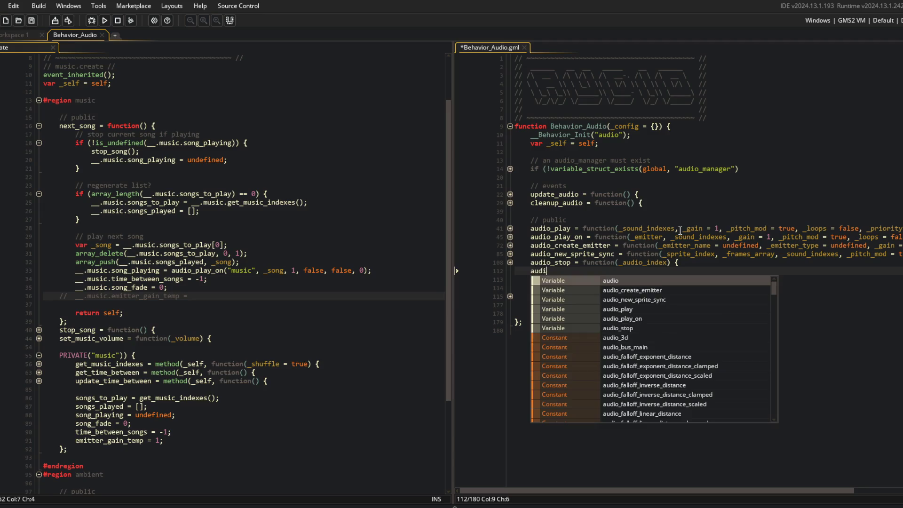
type("o_get_emitter = ")
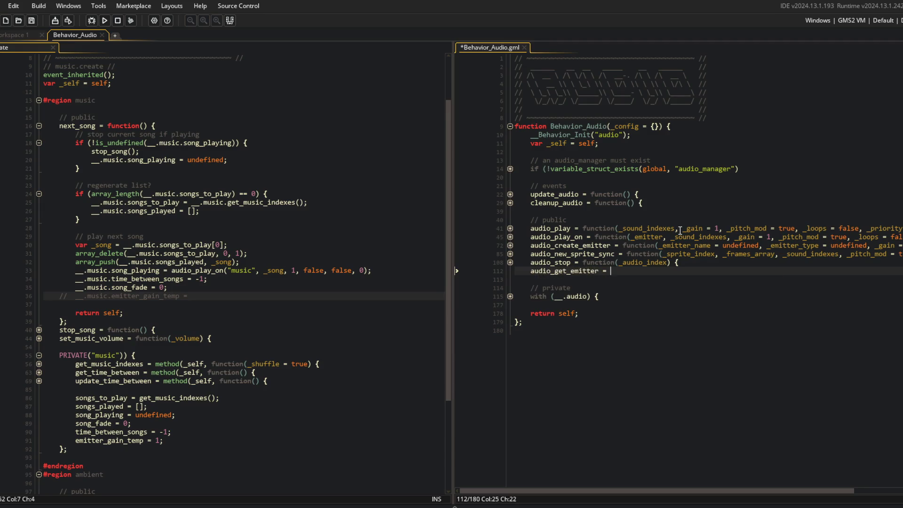
type("function(_emitter_name) {")
key("Return")
key("ctrl+s")
type("return __.audio")
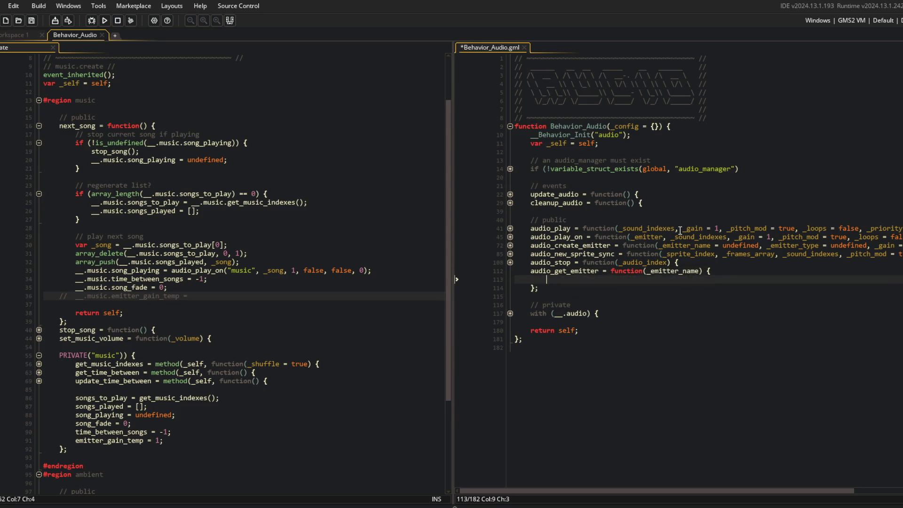
type(".emit")
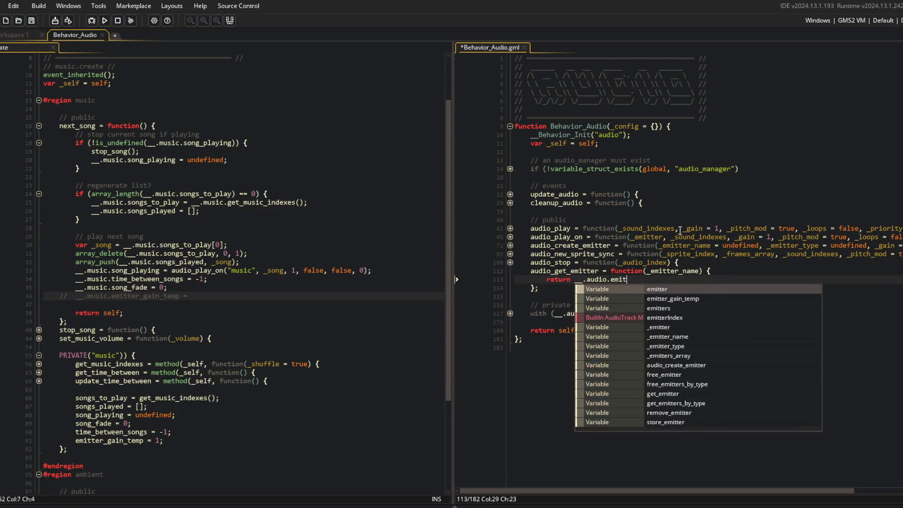
type("ters[$ _emitter_name];")
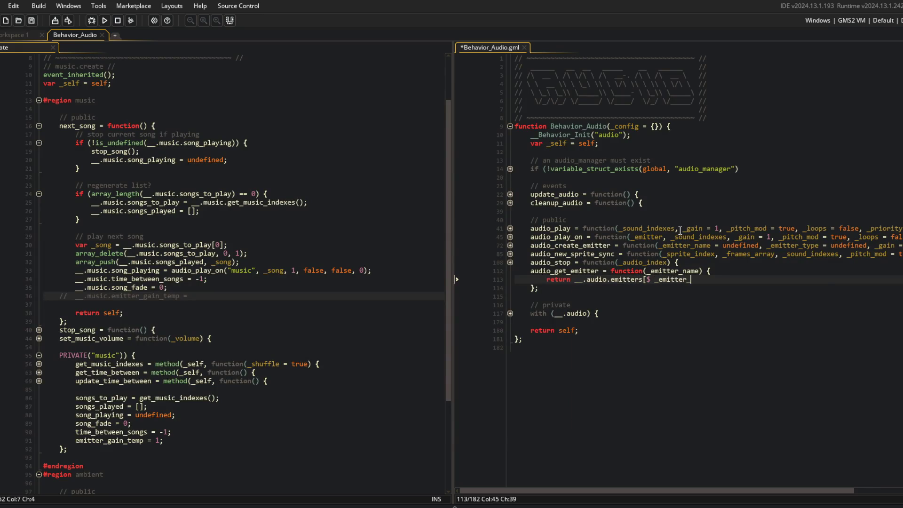
key("ctrl+s")
key("Down")
key("Left")
key("Return")
Start the audio_get_emitter_gain = function(_emitter_name) { declaration on a fresh line
type("a")
key("BackSpace")
key("BackSpace")
key("BackSpace")
key("Return")
type("audio")
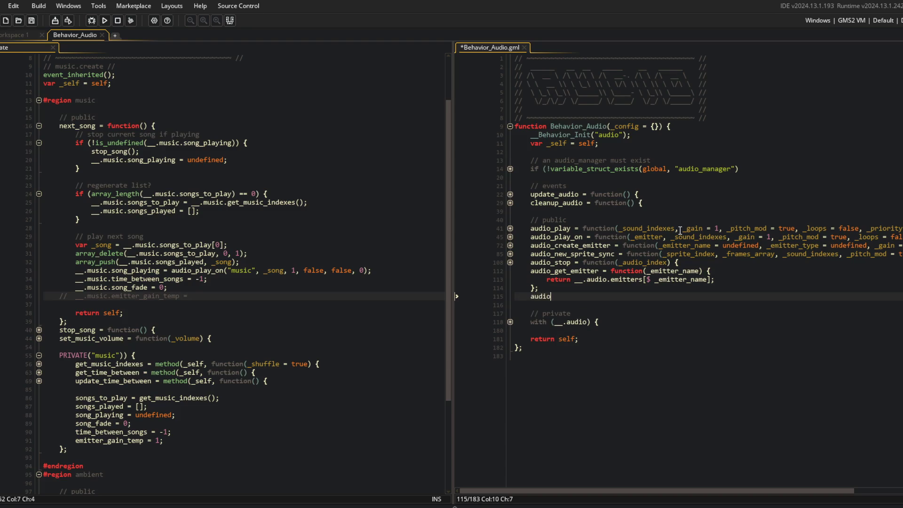
type("_get_emitter_gain = function(_")
type("emitter_name) {")
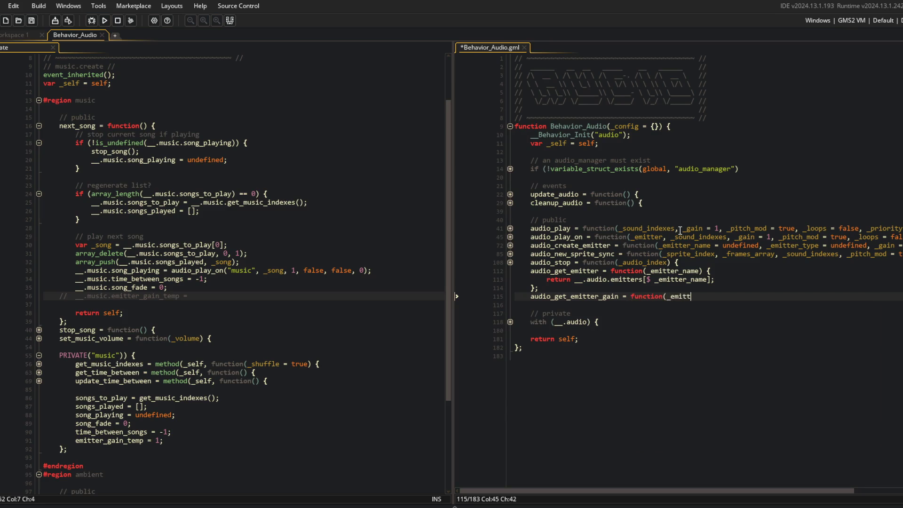
Fill audio_get_emitter_gain with var _emitter = audio_get_emitter(_emitter_name), an is_undefined check, and return undefined
key("Return")
key("Return")
type("};")
key("Up")
type("var e")
key("BackSpace")
type("_emitter = audio_get_emitter(_")
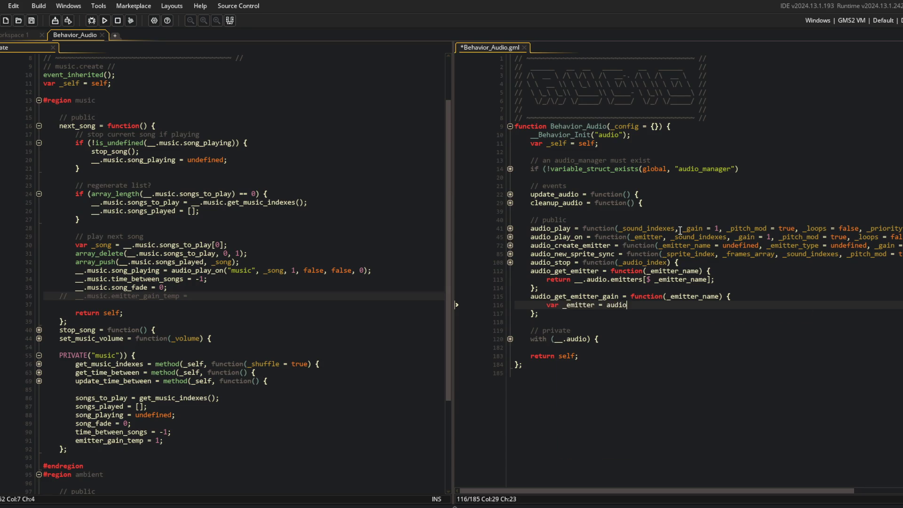
type("emit")
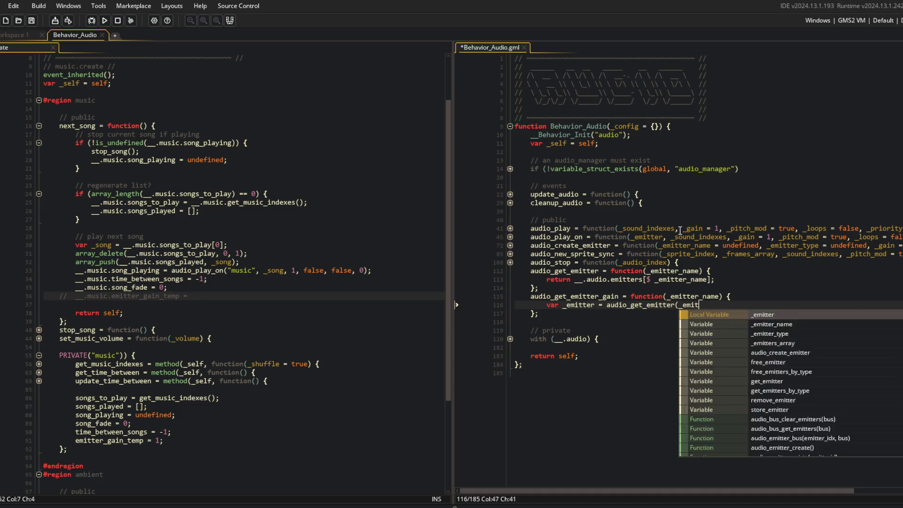
type("ter_name);")
key("Return")
type("if (!is_undefined(_emitter)) {")
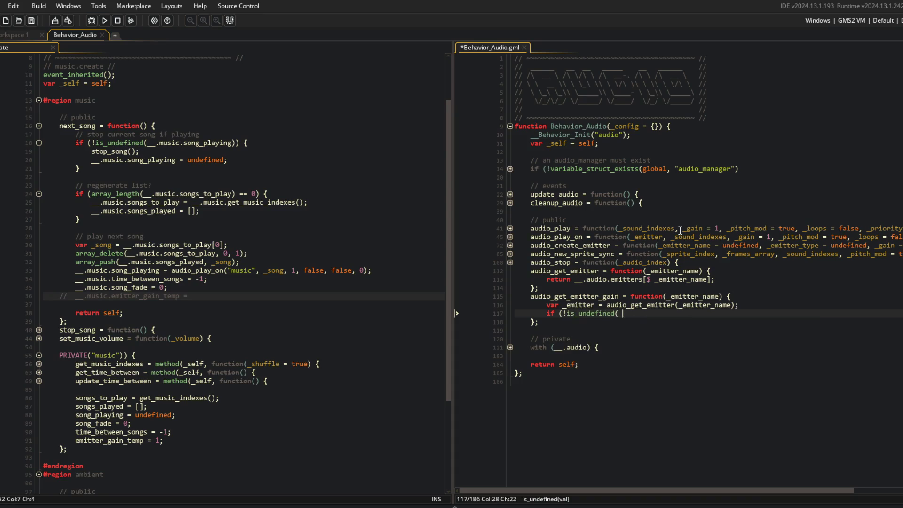
key("Return")
key("Return")
type("}")
key("Return")
type("return undefined;")
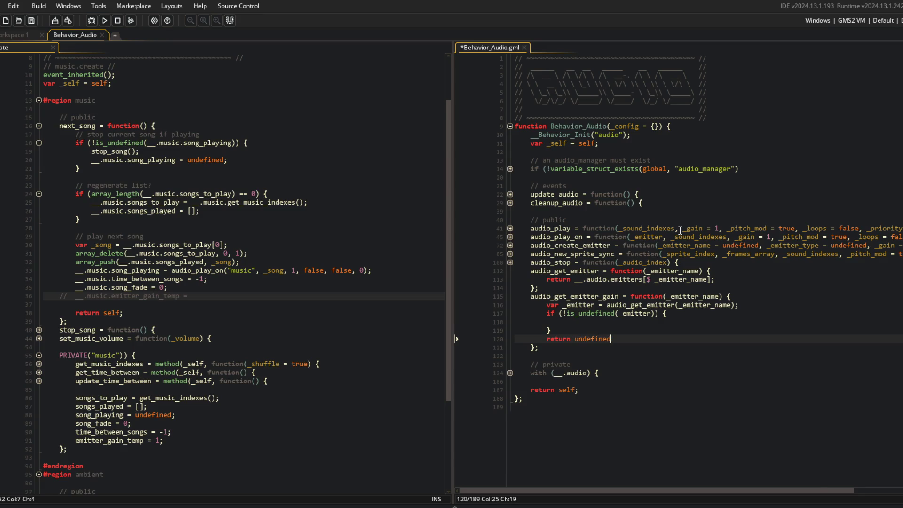
Inside the if block, return audio_emitter_get_gain(_emitter), and save Behavior_Audio
key("ctrl+s")
key("Up")
key("Up")
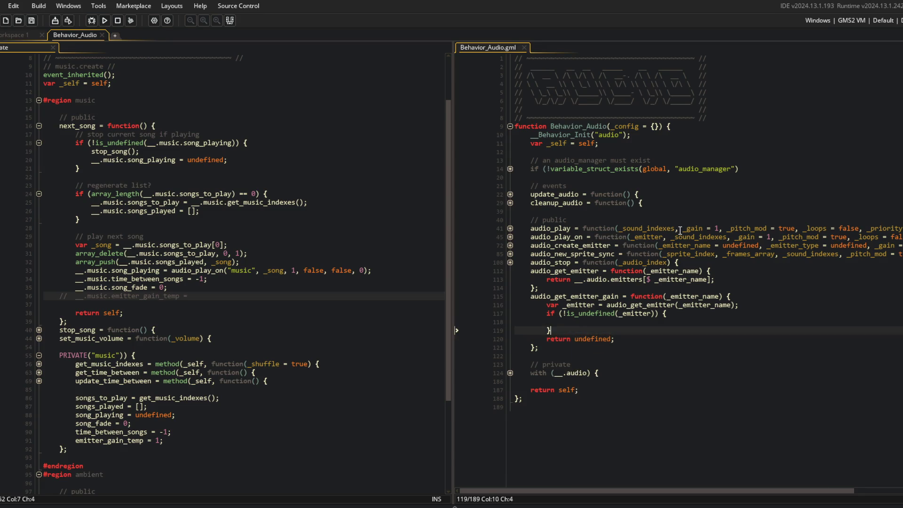
type("return audio_emitter_")
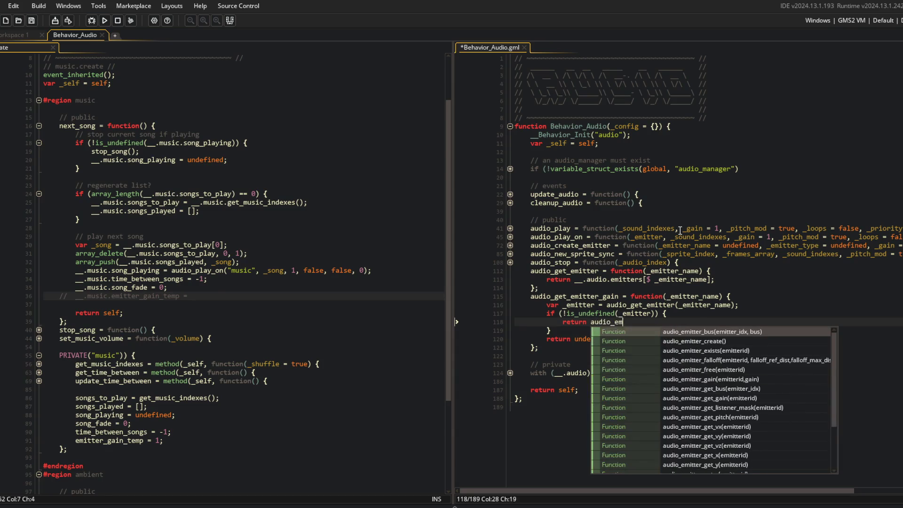
type("get_ga")
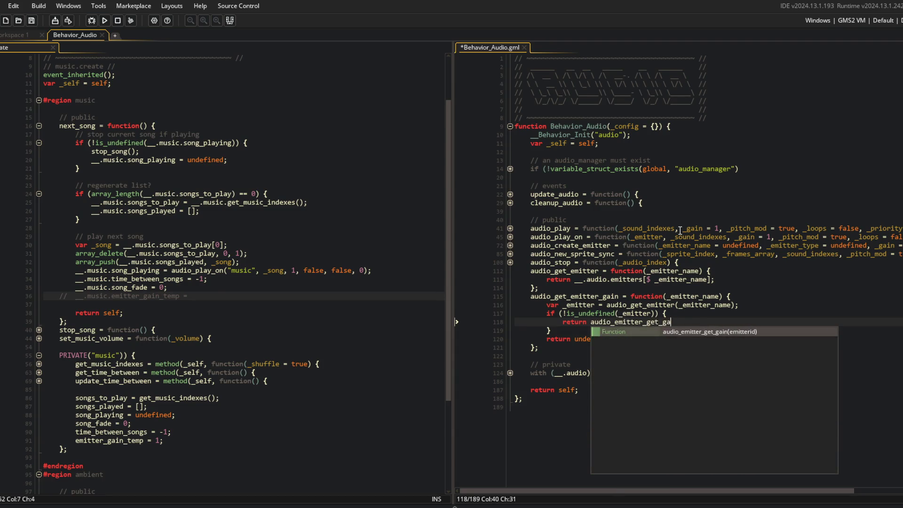
key("Return")
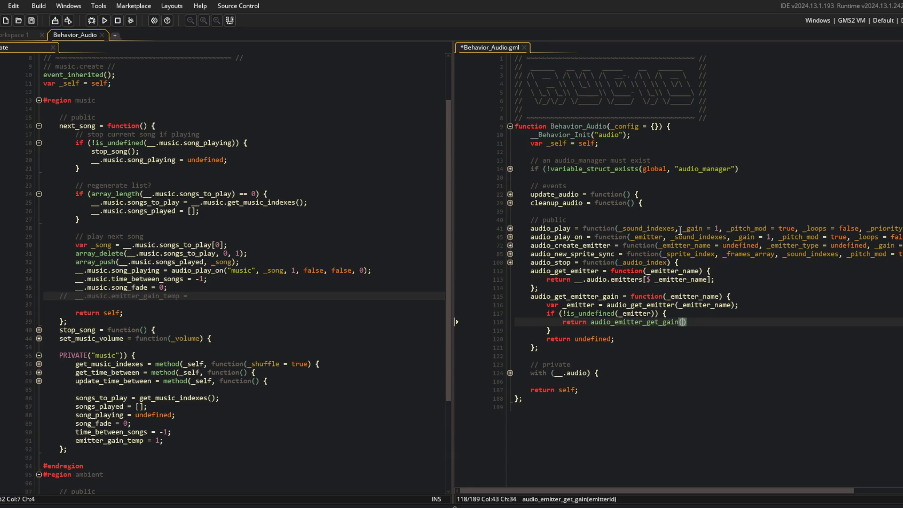
type("_emitter);")
key("ctrl+s")
Uncomment line 36 in next_song and set __.music.emitter_gain_temp = audio_get_emitter_gain("music")
double_click(567, 295)
key("ctrl+c")
left_click(195, 296)
key("ctrl+shift+k")
key("ctrl+v")
type("(\"music\");")
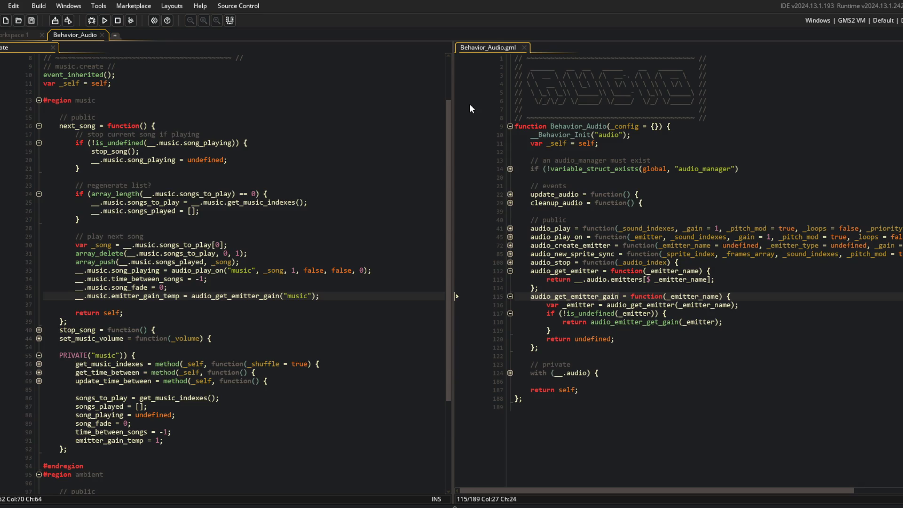
Bring the FreeConvert conversion results window to the front and shift it further left
key("alt+Tab")
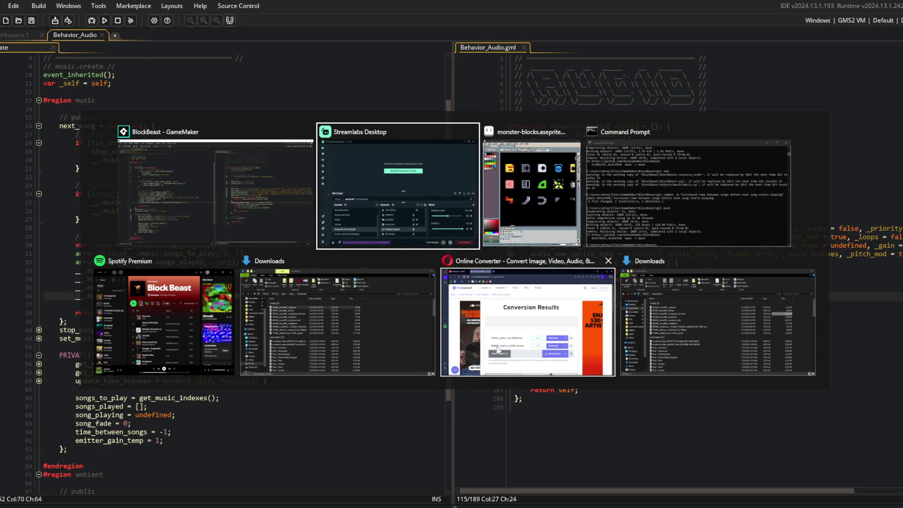
left_click(492, 266)
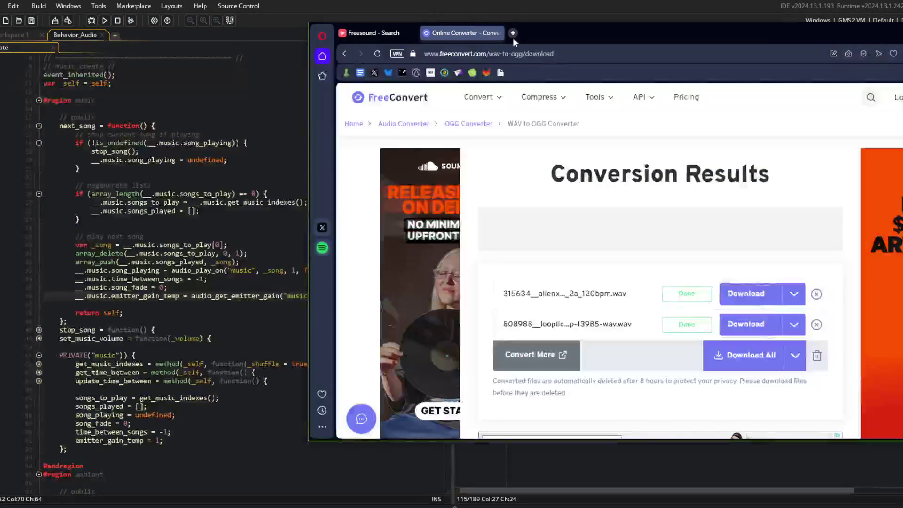
left_click_drag(575, 42, 457, 61)
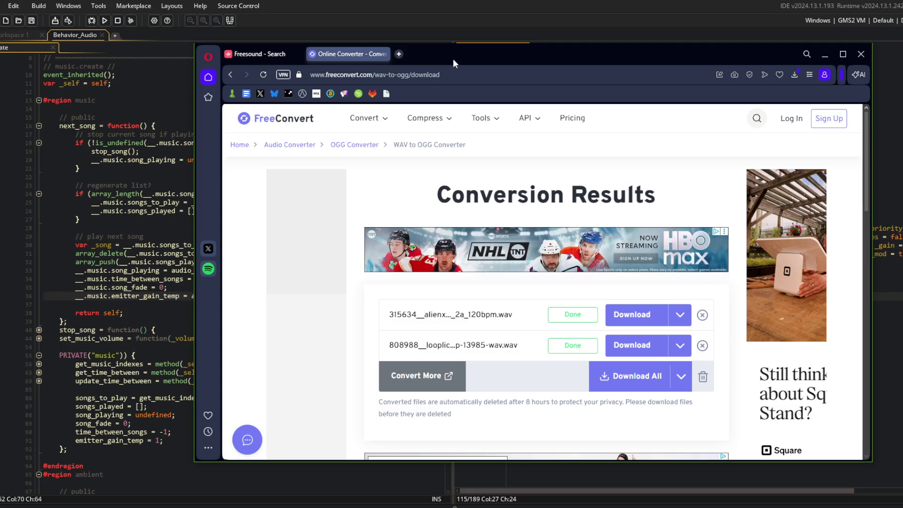
Launch Steam, search the store for 'backpack', and open the Backpack Battles page
type("steam")
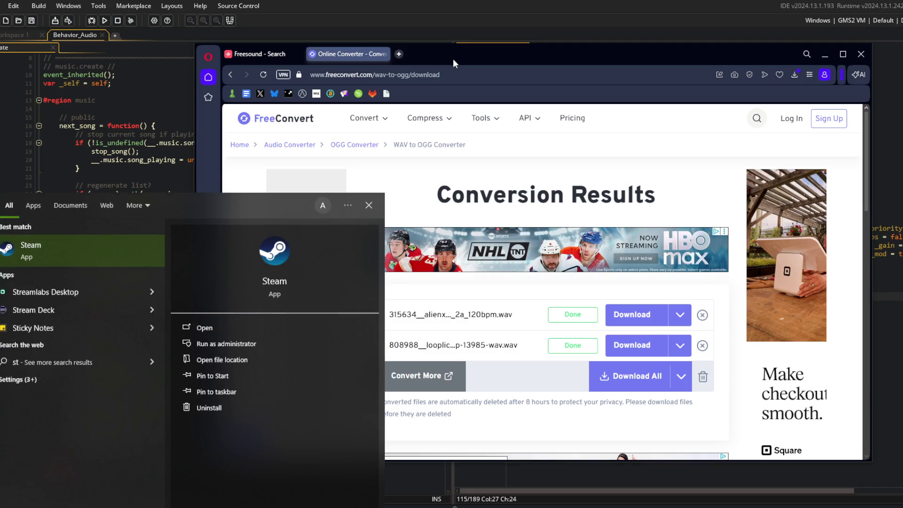
key("Return")
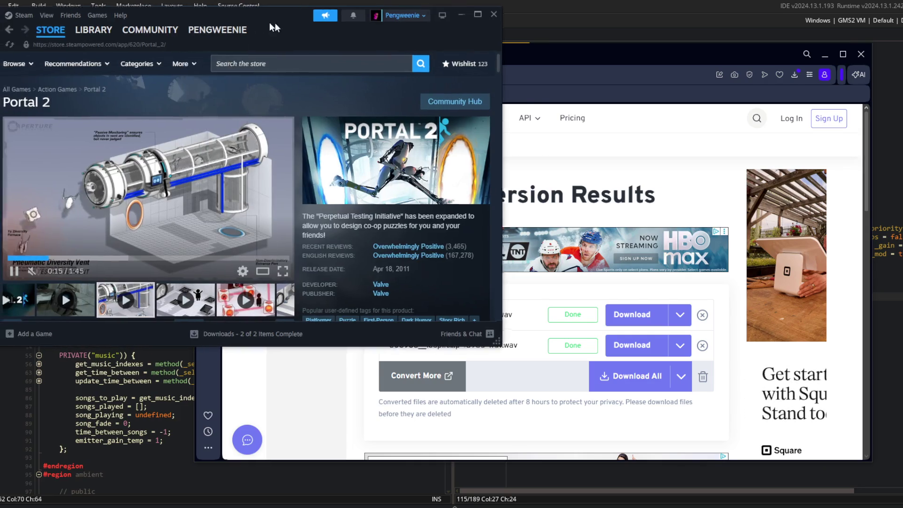
left_click(318, 89)
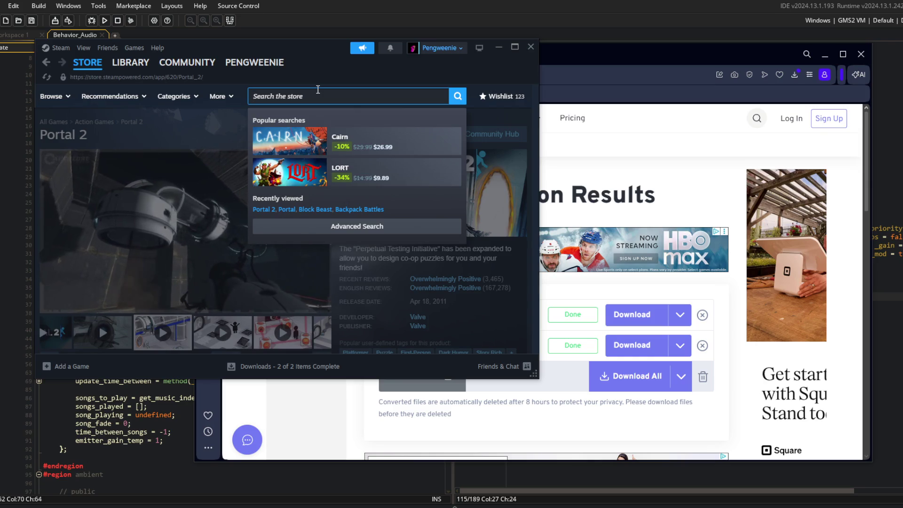
type("backpack")
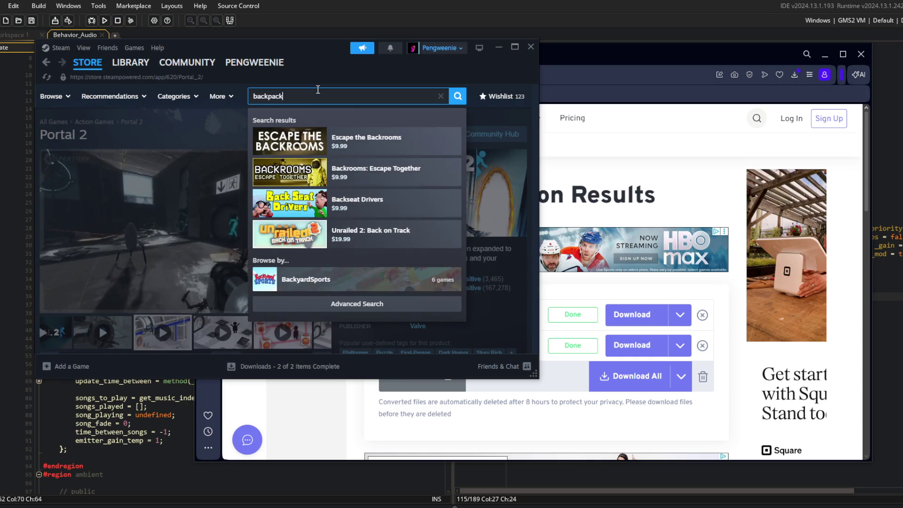
left_click(332, 137)
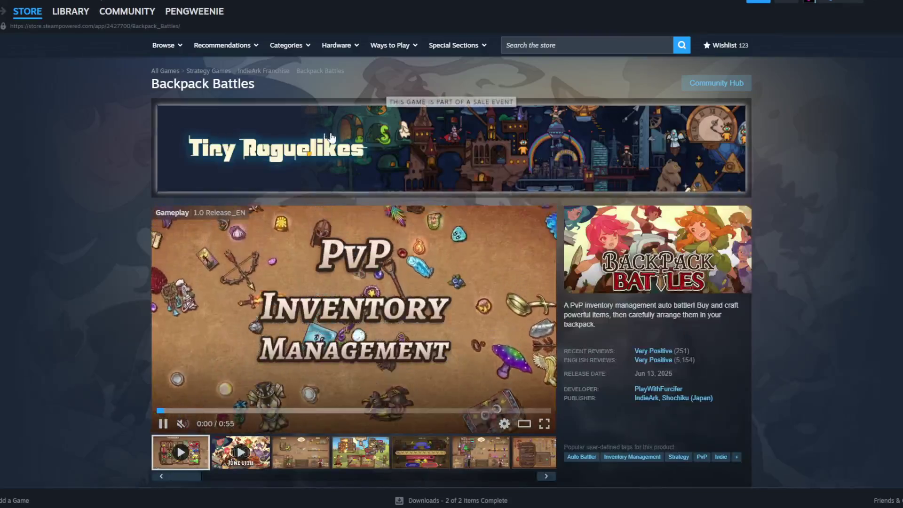
Seek the Backpack Battles trailer to 0:28, play it, and pause at 0:30
scroll(462, 329, "down", 3)
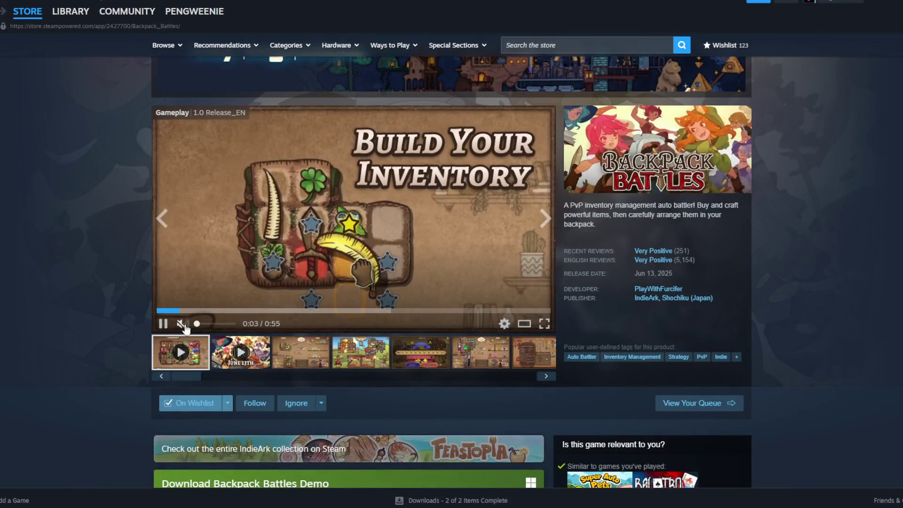
mouse_move(179, 327)
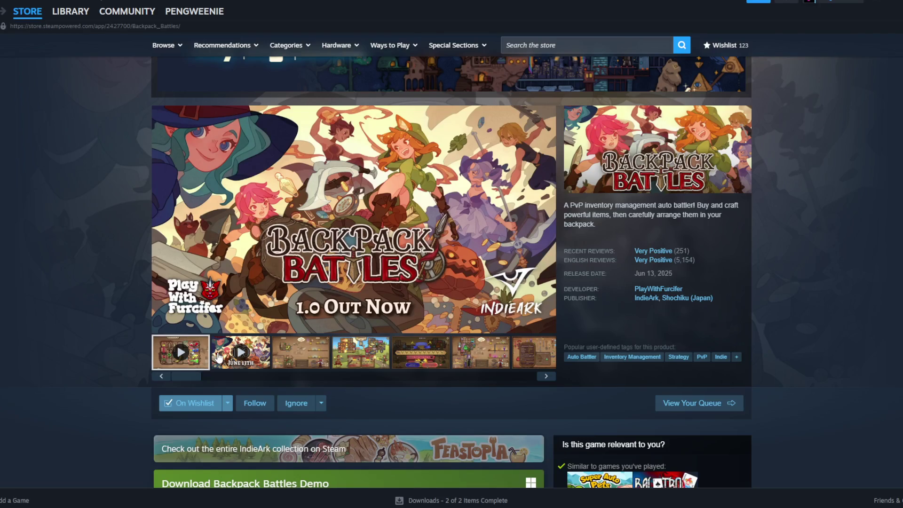
mouse_move(179, 315)
left_mouse_down()
mouse_move(172, 317)
mouse_move(360, 315)
left_mouse_up()
left_click(182, 193)
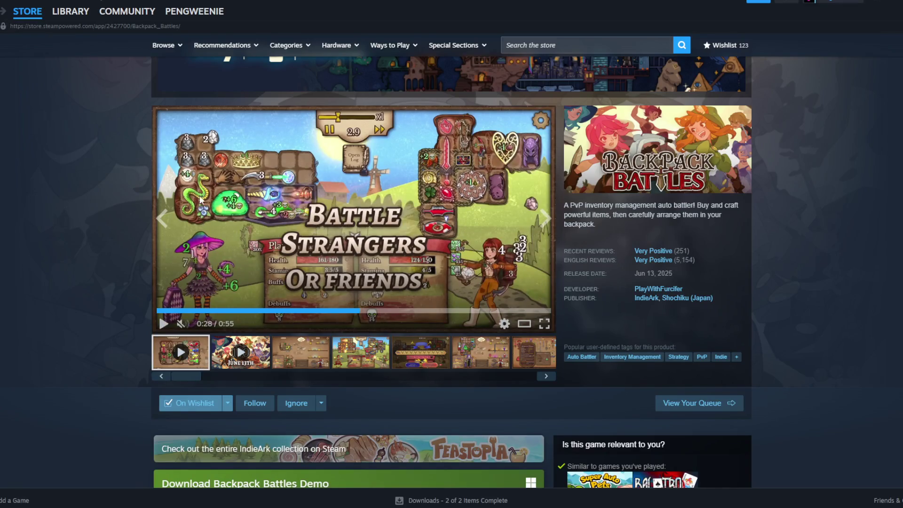
left_click(295, 183)
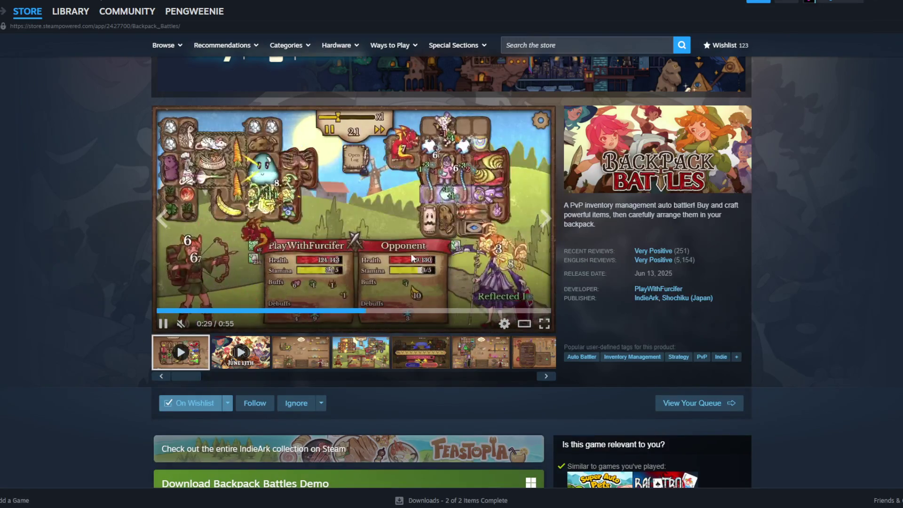
left_click(250, 188)
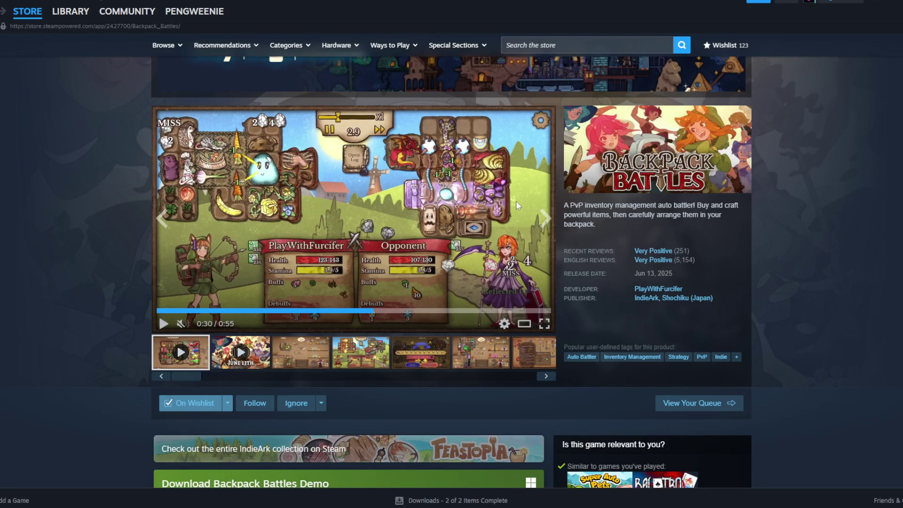
scroll(511, 184, "up", 2)
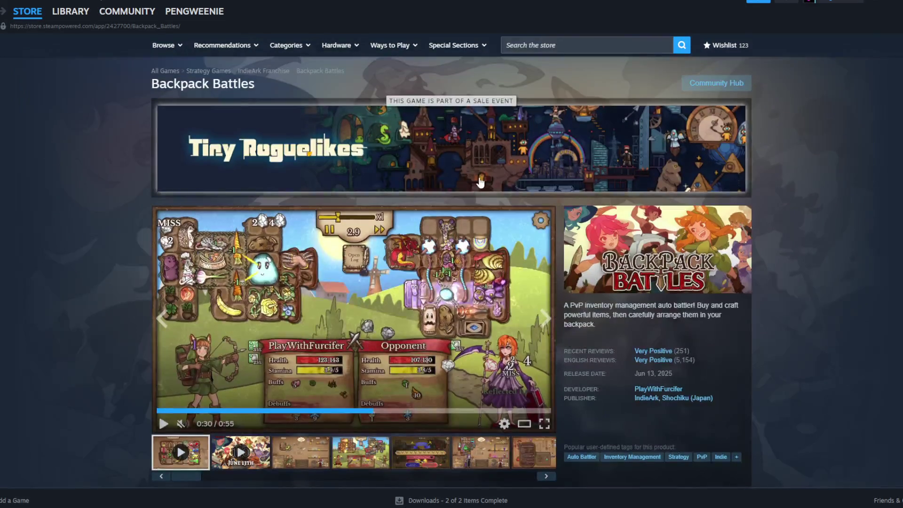
scroll(479, 182, "down", 1)
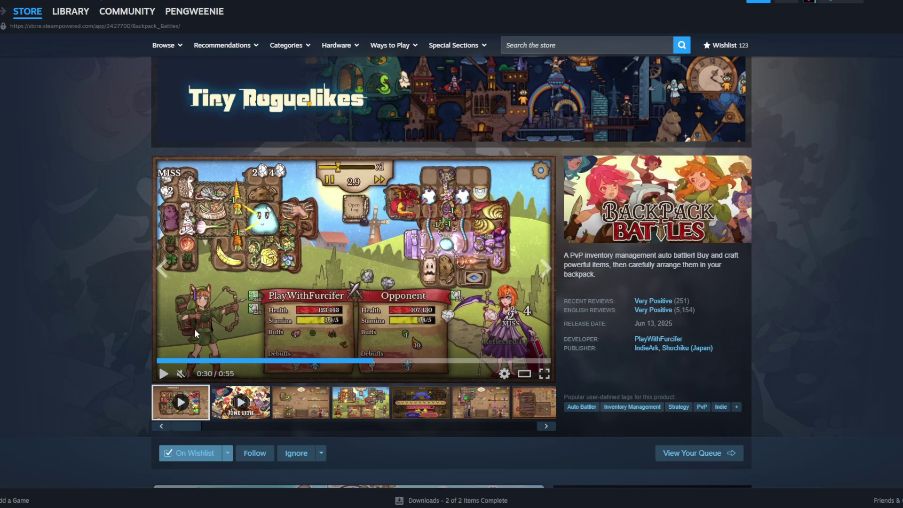
Replay the trailer's battle footage, rewinding to 0:28 and 0:25, and pause at 0:28
left_click(403, 297)
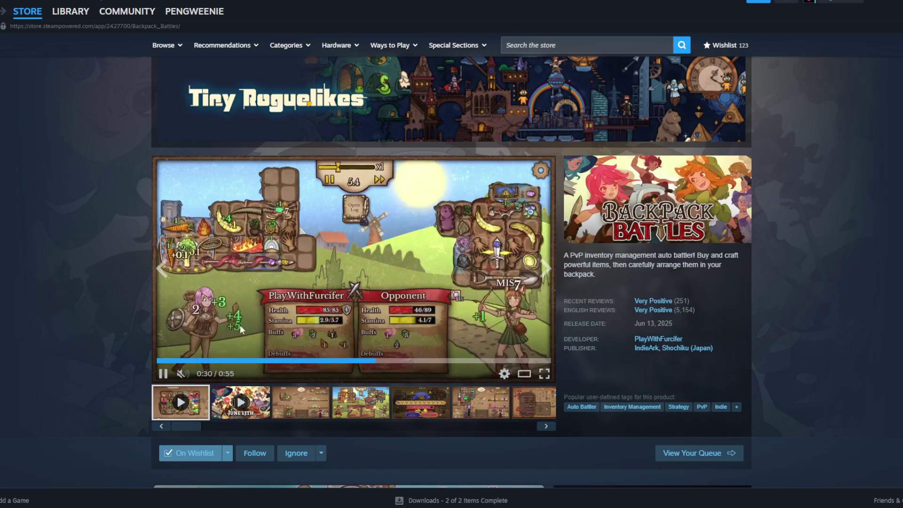
left_click(240, 325)
left_click(375, 365)
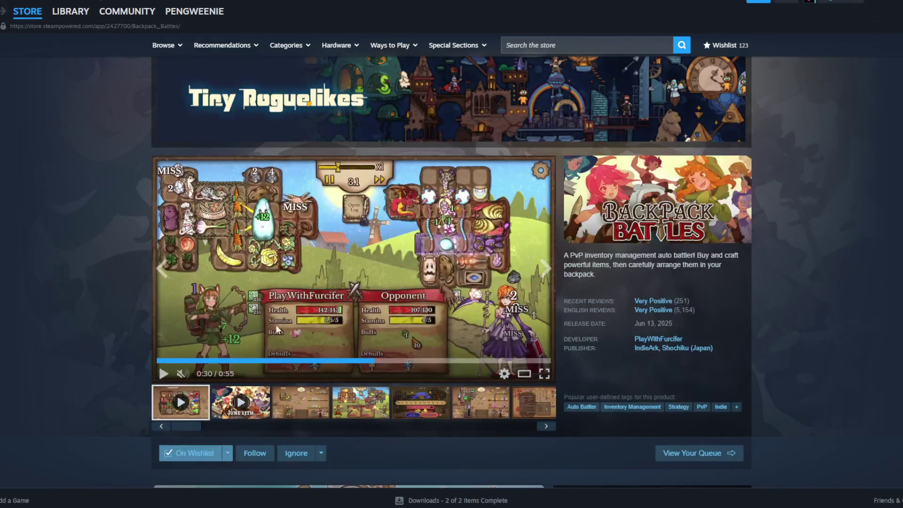
left_click(251, 272)
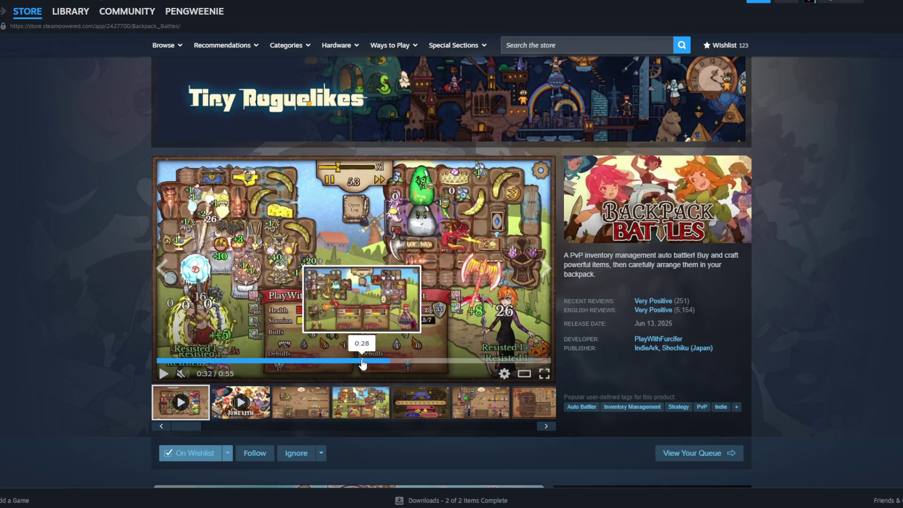
left_click(361, 361)
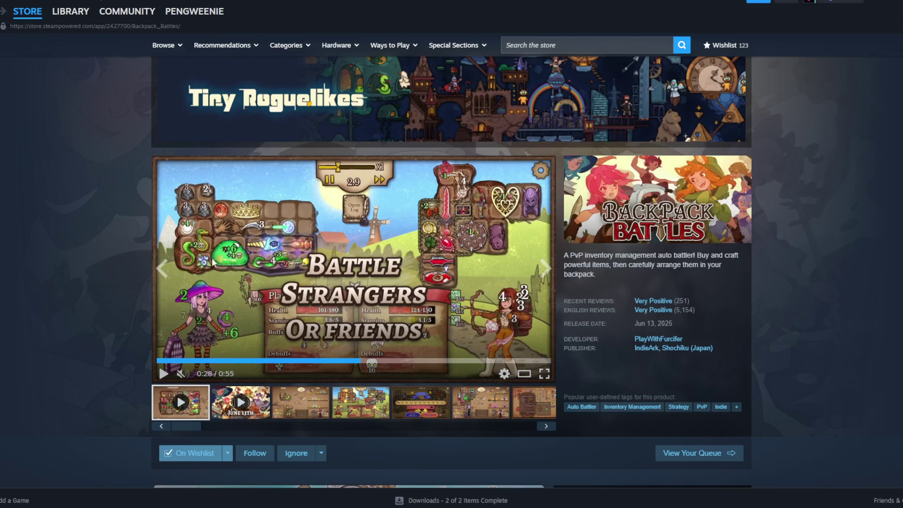
left_click(371, 243)
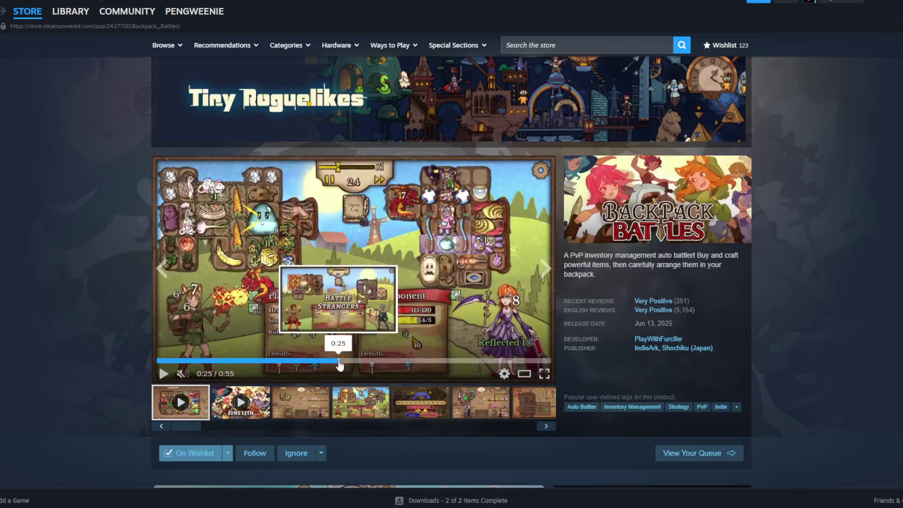
left_click(341, 361)
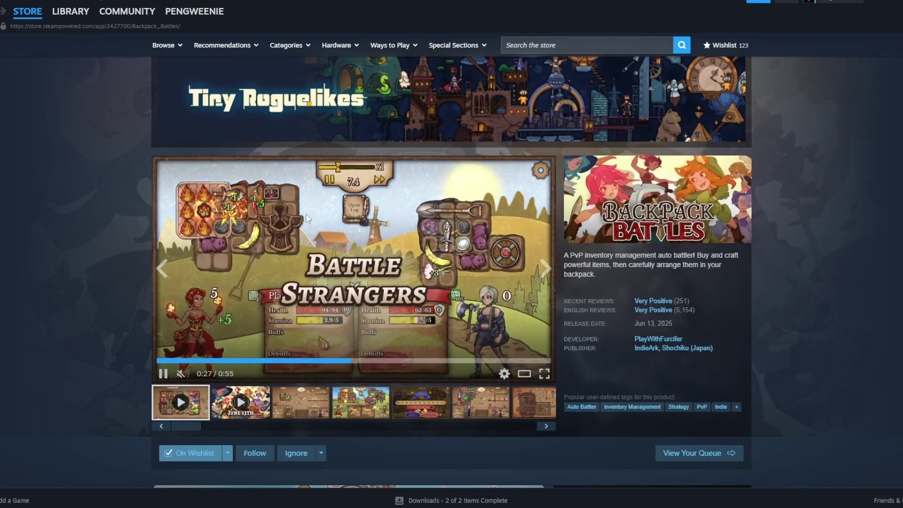
left_click(381, 241)
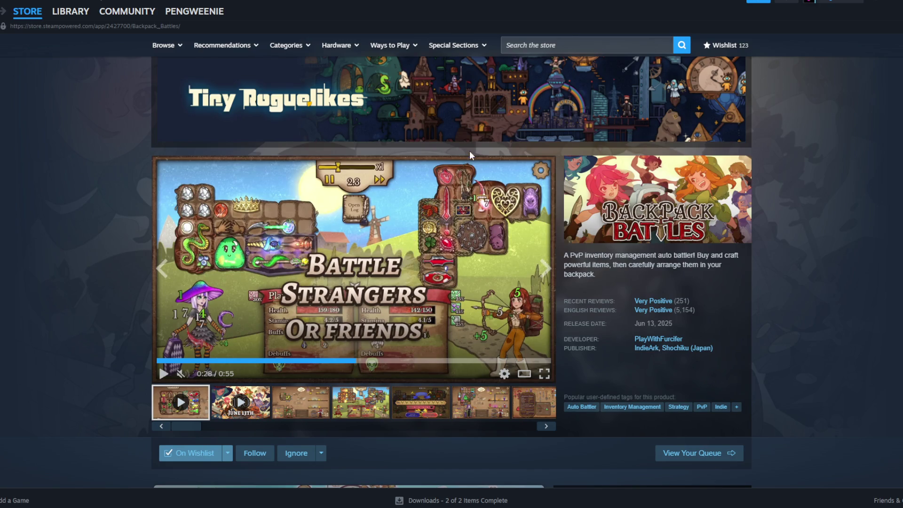
Play the trailer on past 0:31 and jump to about 0:38
left_click(290, 272)
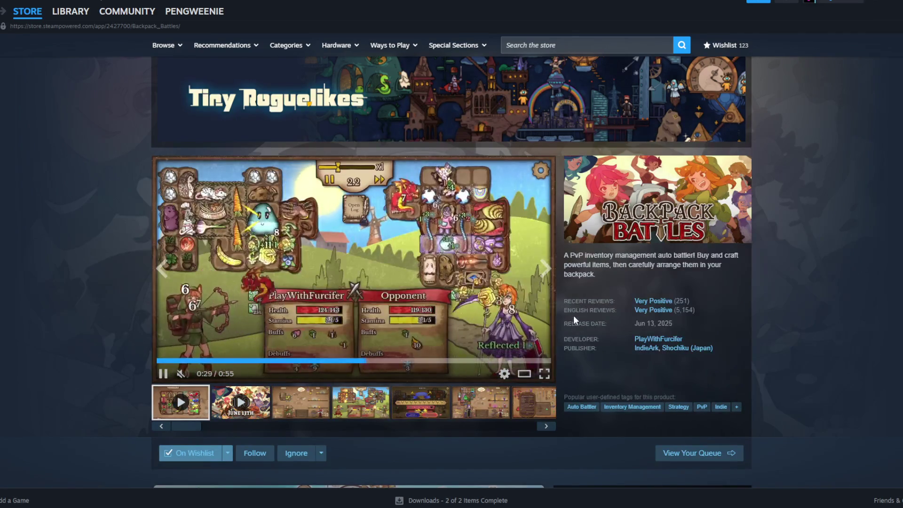
left_click(328, 319)
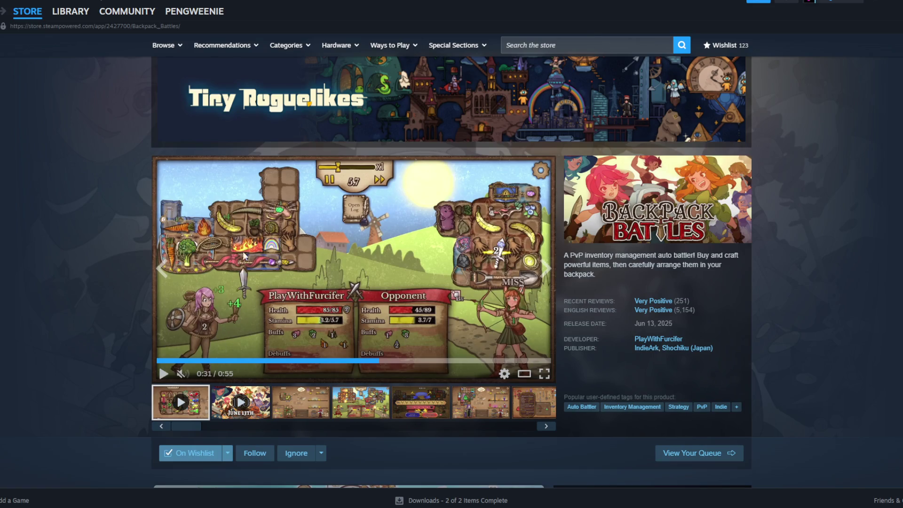
left_click(432, 220)
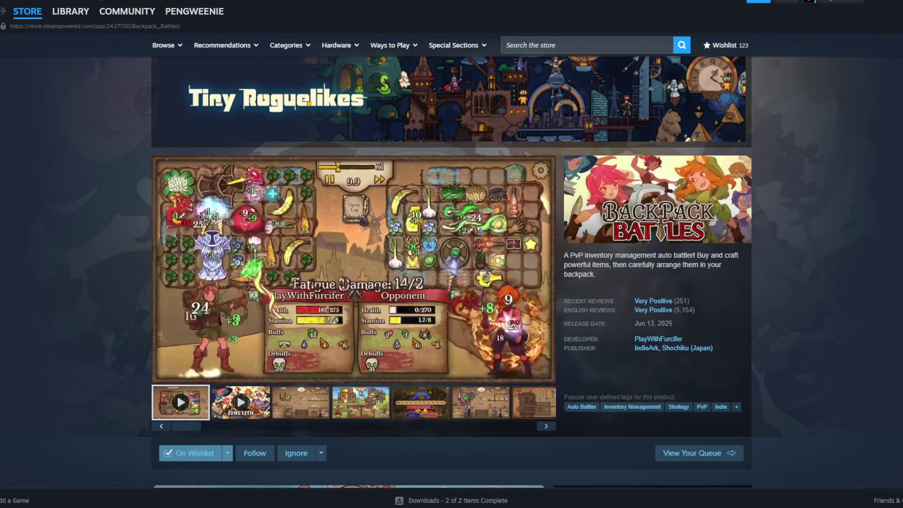
mouse_move(658, 305)
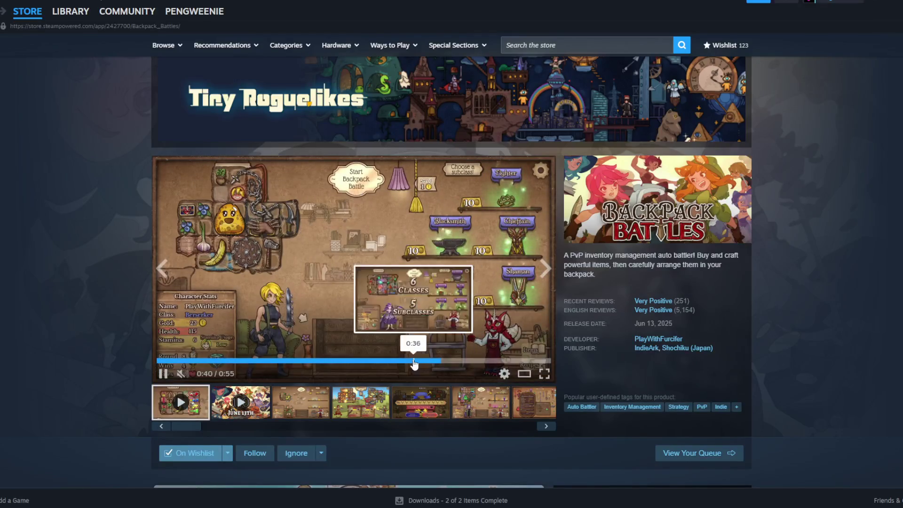
left_click(421, 362)
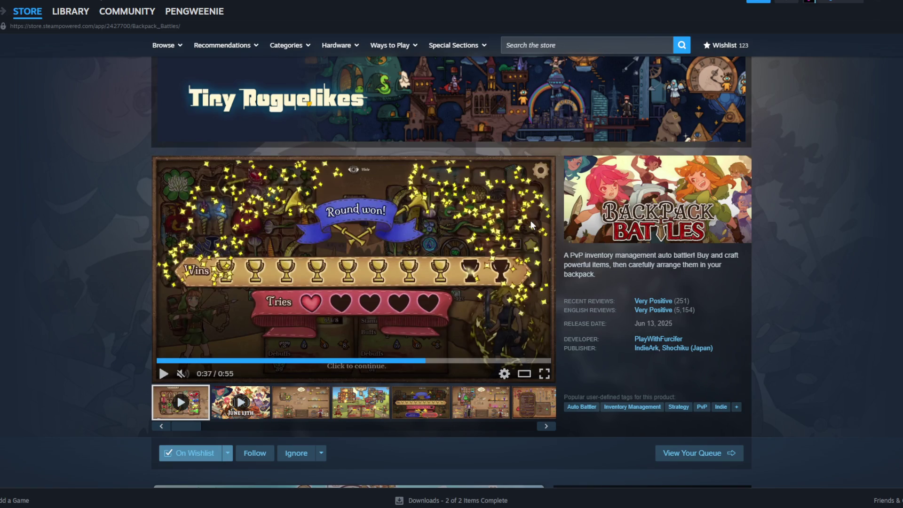
Resume the Block Beast playlist in the music player, then return to the store page
key("alt+Tab")
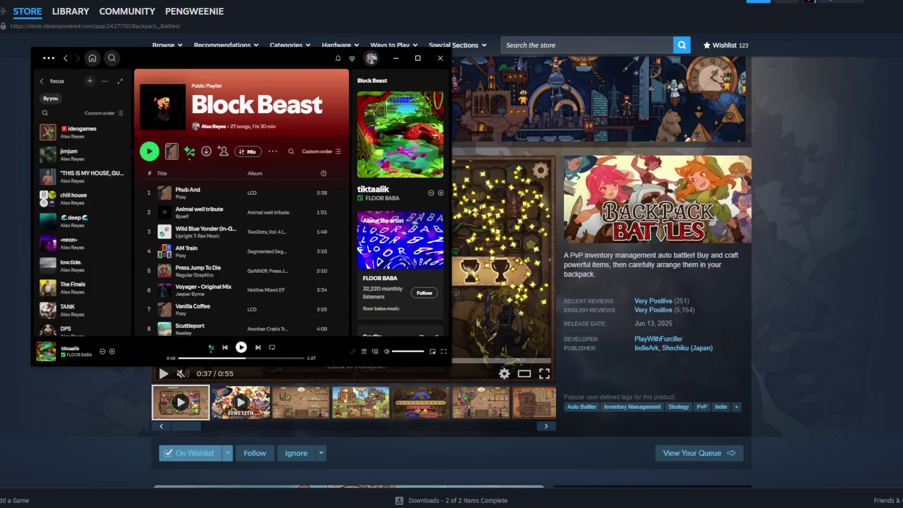
left_click(149, 151)
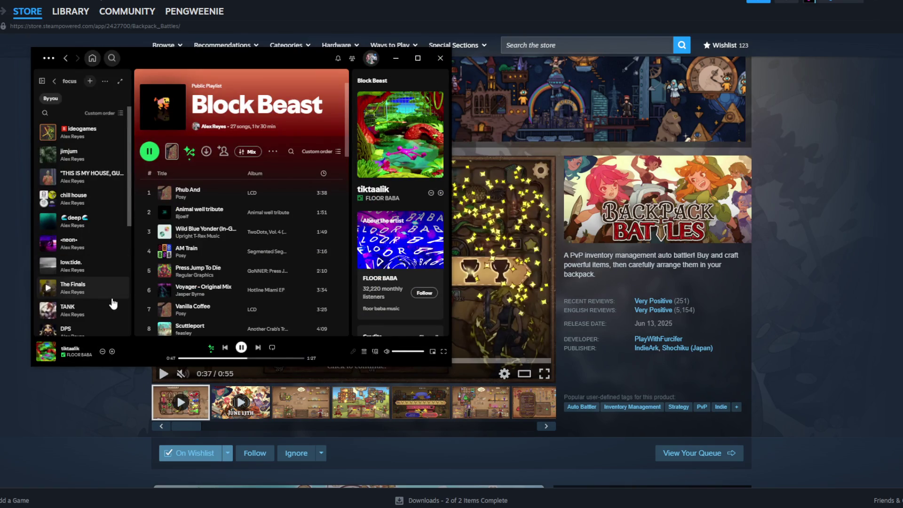
key("alt+Tab")
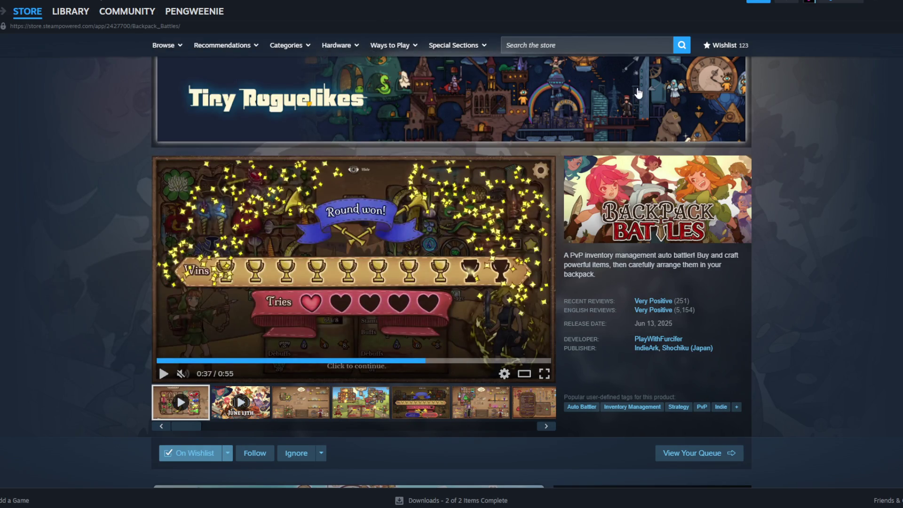
Restore Steam from full screen, move the music player up-left, and raise the browser
scroll(643, 114, "up", 2)
scroll(689, 217, "down", 2)
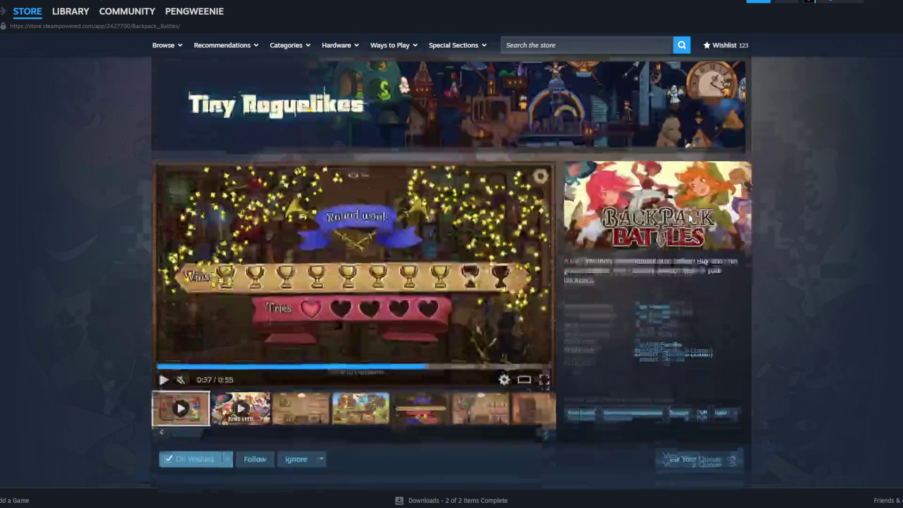
left_click_drag(529, 4, 536, 156)
left_click(541, 58)
left_click_drag(155, 58, 134, 33)
left_click(496, 59)
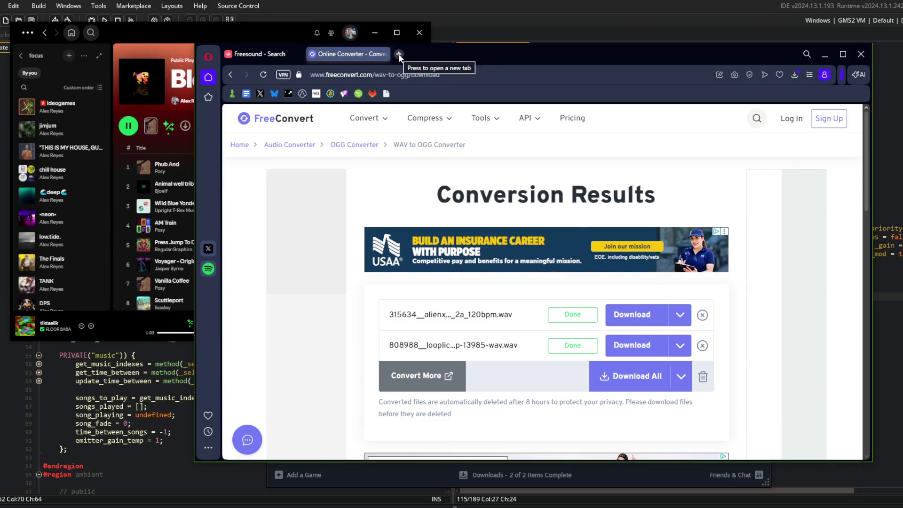
Search 'shape of dreams game' in a new tab and open its Steam store page
left_click(399, 54)
type("shape of drea")
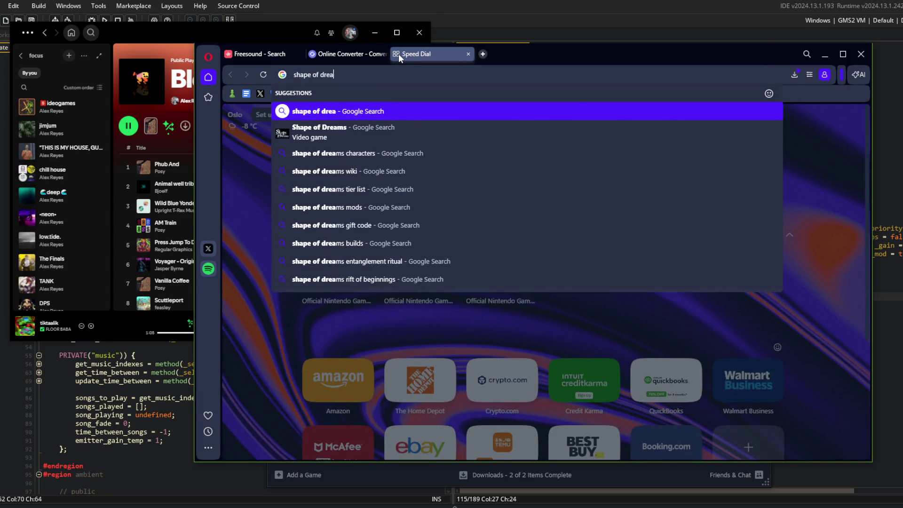
type("ms game")
key("Return")
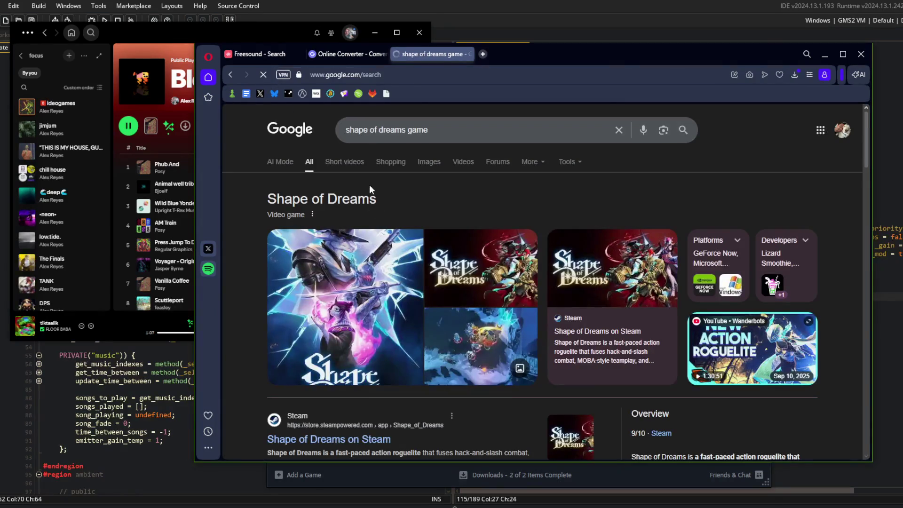
scroll(357, 339, "down", 1)
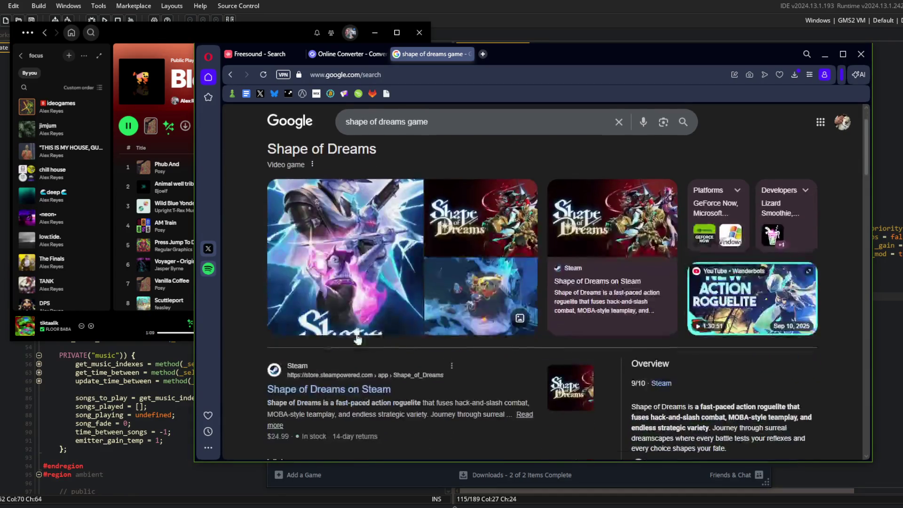
left_click(345, 391)
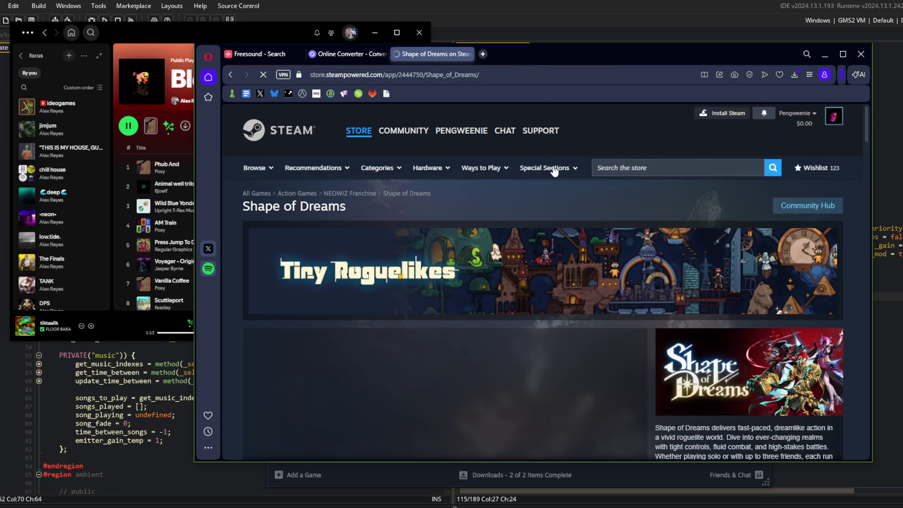
scroll(556, 212, "down", 2)
scroll(576, 237, "down", 1)
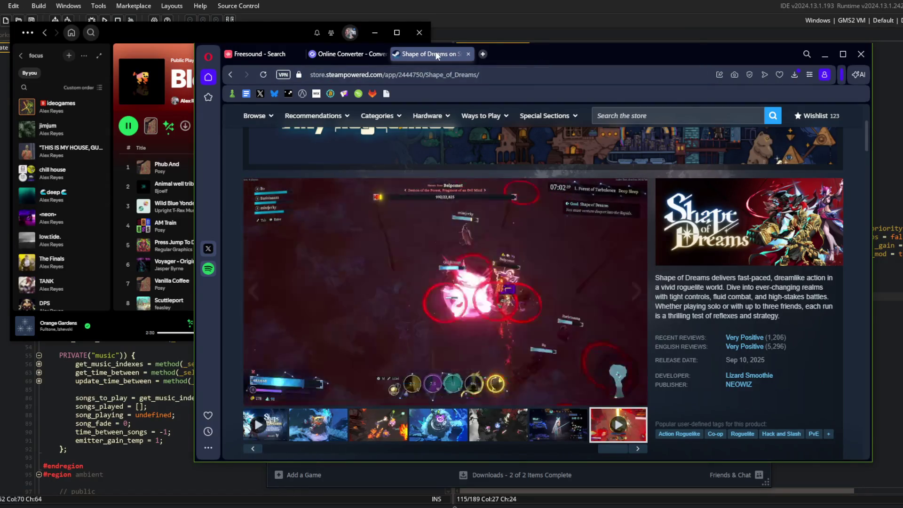
Close the store and converter tabs, minimize Opera, close Steam, and bring GameMaker forward
left_click(470, 54)
left_click_drag(525, 54, 519, 54)
left_click(384, 54)
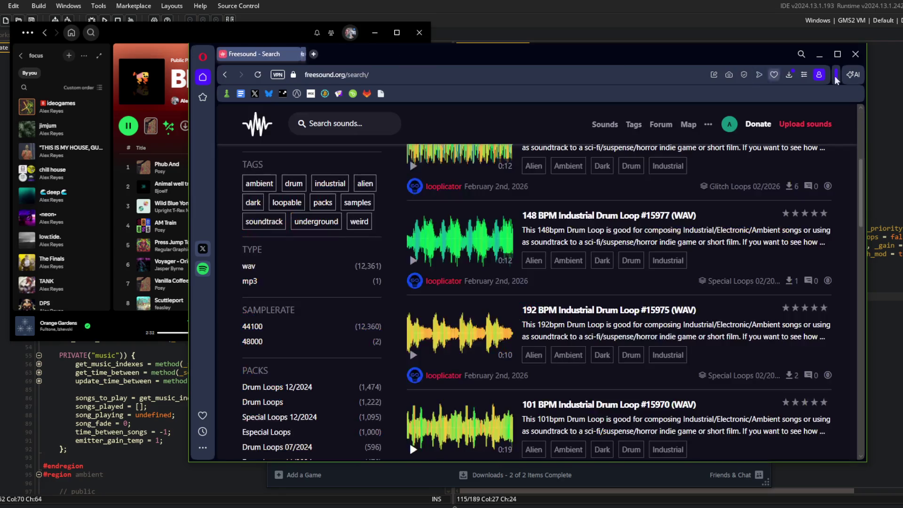
left_click(818, 59)
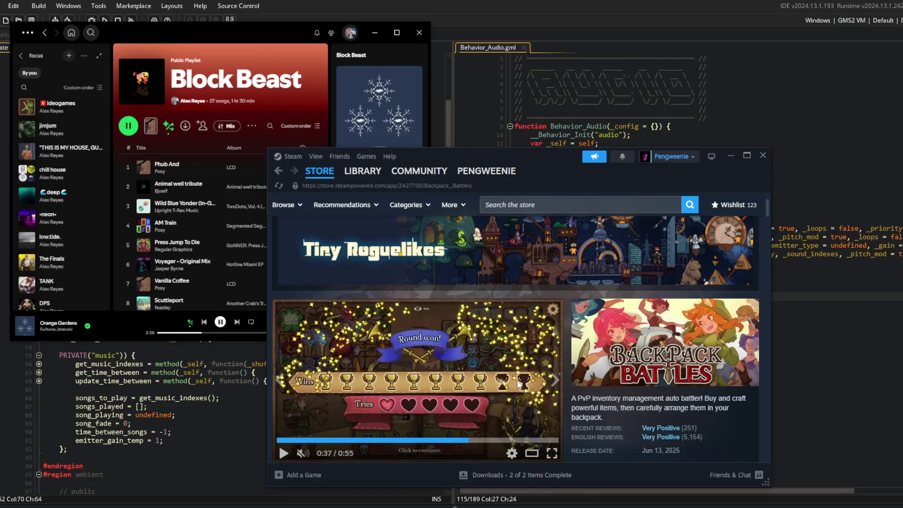
scroll(512, 385, "down", 1)
scroll(512, 381, "down", 10)
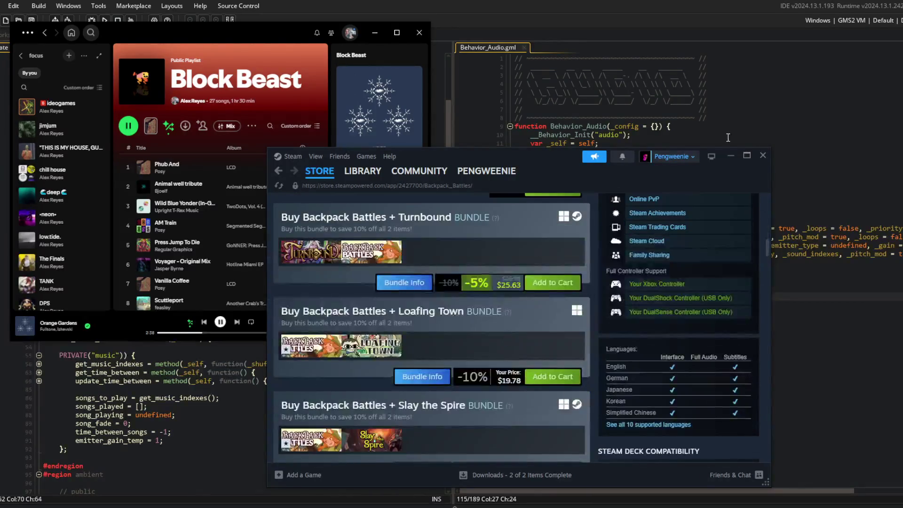
left_click(763, 155)
left_click(632, 212)
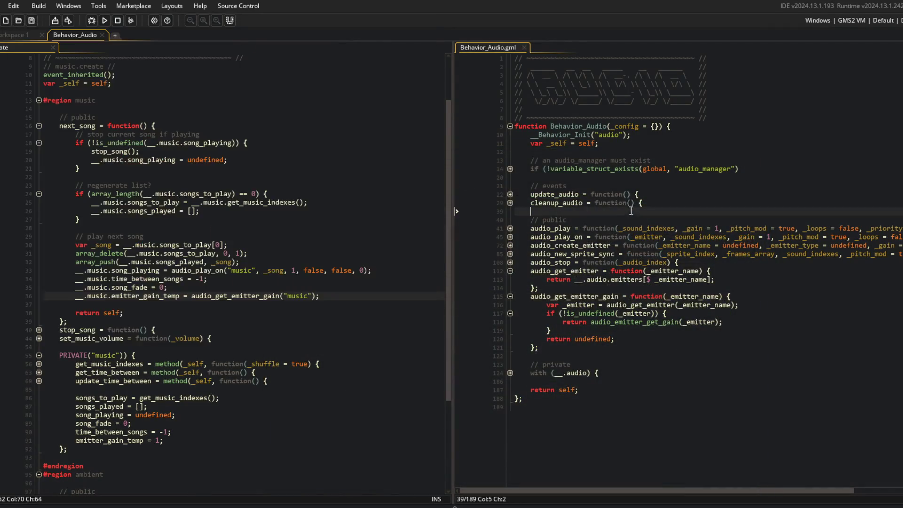
Remove the stray indentation on the script's last line and save
left_click(568, 450)
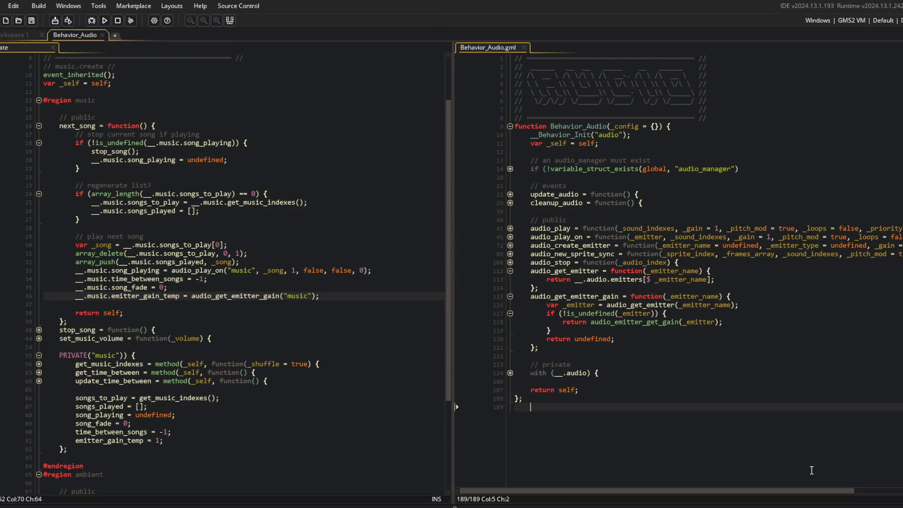
key("BackSpace")
key("ctrl+s")
Add a blank line after the emitter_gain_temp assignment in next_song
left_click(336, 303)
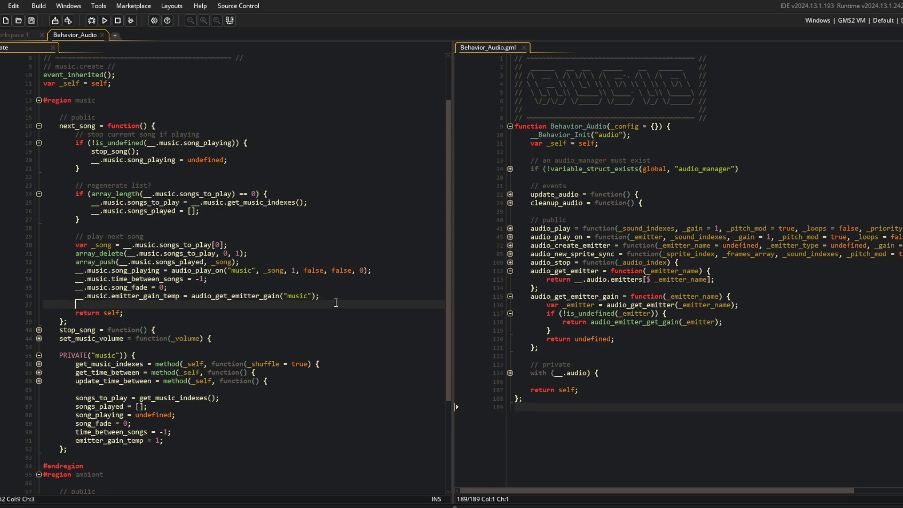
left_click(336, 295)
key("Return")
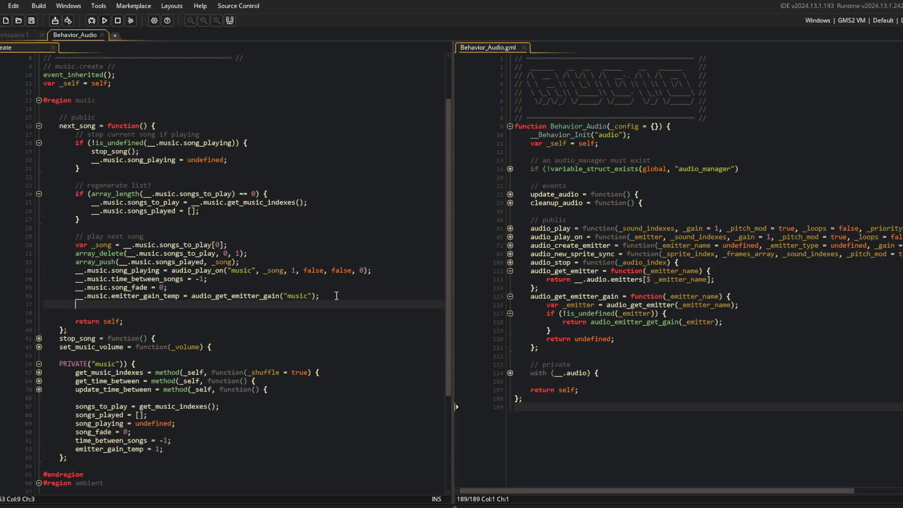
Collapse the audio_get_emitter and audio_get_emitter_gain functions
left_click(723, 296)
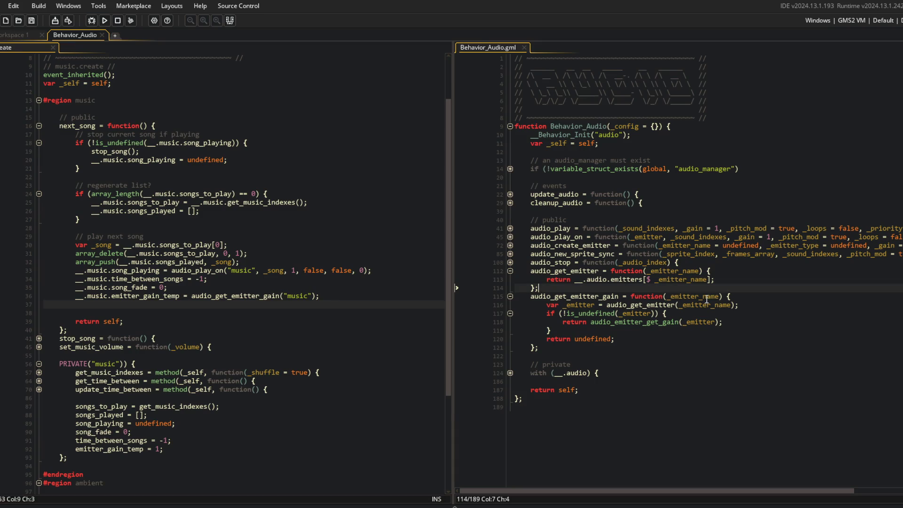
left_click(509, 272)
left_click(511, 280)
Start audio_set_emitter_gain(_emitter_name, _gain), fetching the emitter via audio_get_emitter
key("Up")
key("Up")
key("Return")
type("audio-set")
key("BackSpace")
key("BackSpace")
key("BackSpace")
type("_set_emitter_gain = function(_emitter_")
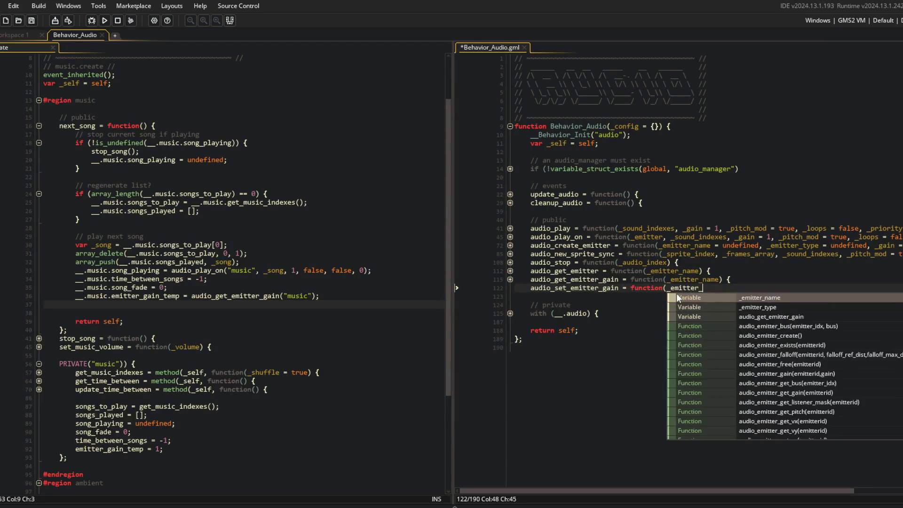
type("name, _gain)(")
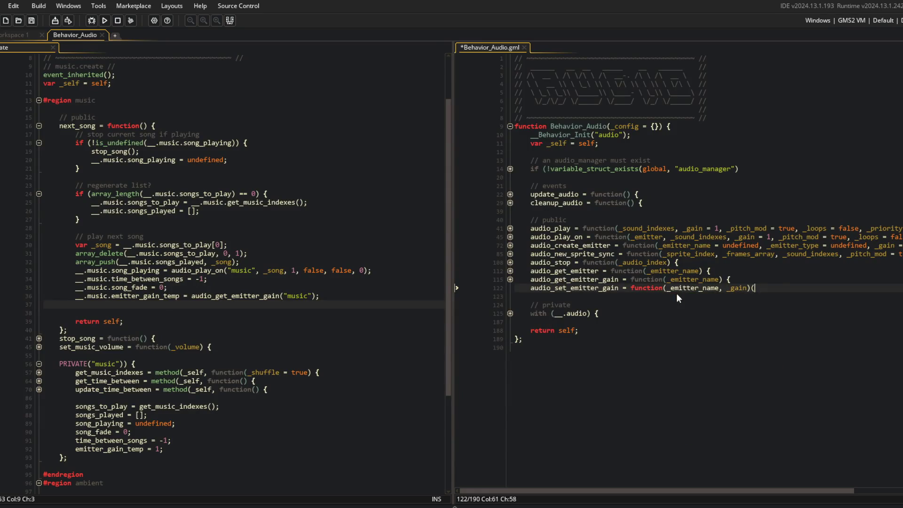
key("BackSpace")
type("{")
key("Return")
type("var _emitter = audio_get_emitter(_emitter_na")
key("Return")
type(");")
Add an if (!is_undefined(_emitter)) block, removing a stray P, and save
key("Return")
type("if (i")
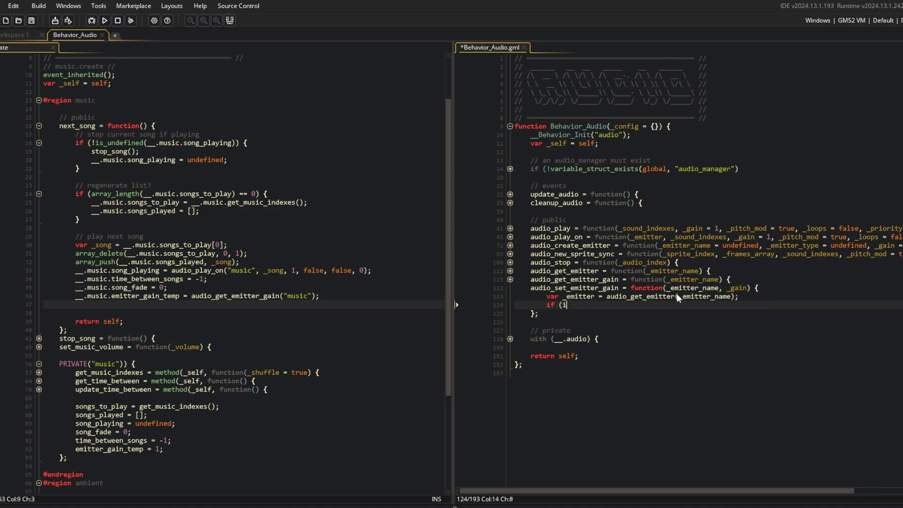
key("BackSpace")
type("!is_undefined(_emitter)) P{")
key("Return")
key("Up")
key("End")
key("Left")
key("BackSpace")
key("Down")
key("Return")
type("}")
key("Up")
key("ctrl+s")
Inside the block call audio_emitter_gain(_emitter, _gain), then add return self; and save
key("Tab")
type("audio_emitter_se")
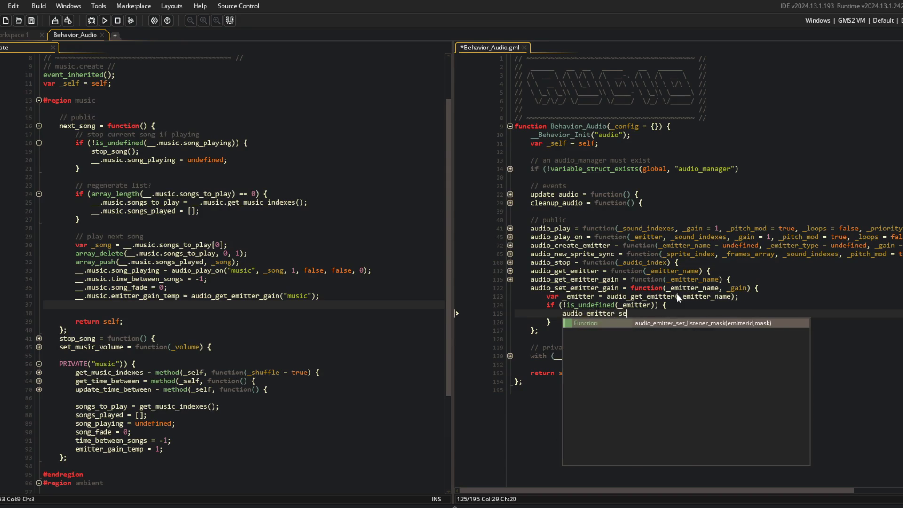
key("BackSpace")
key("BackSpace")
type("gain(_emitter,")
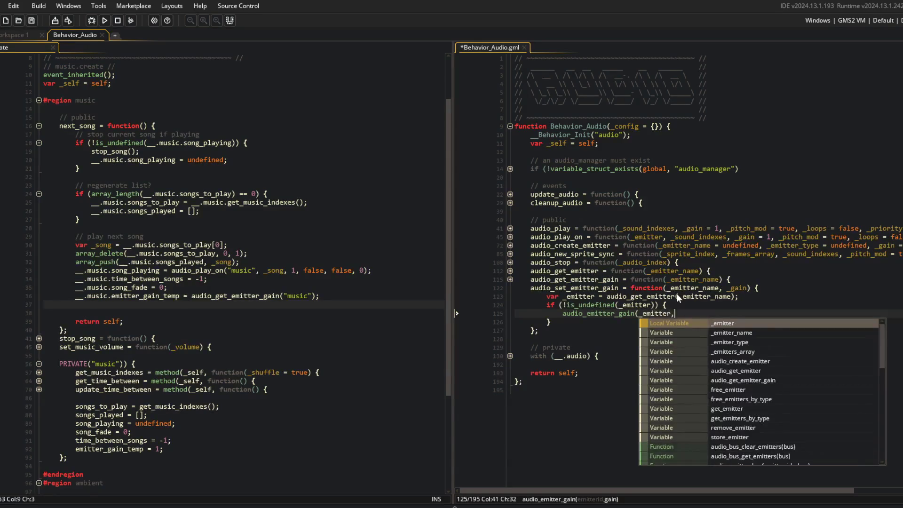
type(" _gain);")
key("Down")
key("Return")
type("return self;")
key("ctrl+s")
Copy the audio_set_emitter_gain name into the blank line in next_song
key("Up")
key("Up")
key("Up")
key("Up")
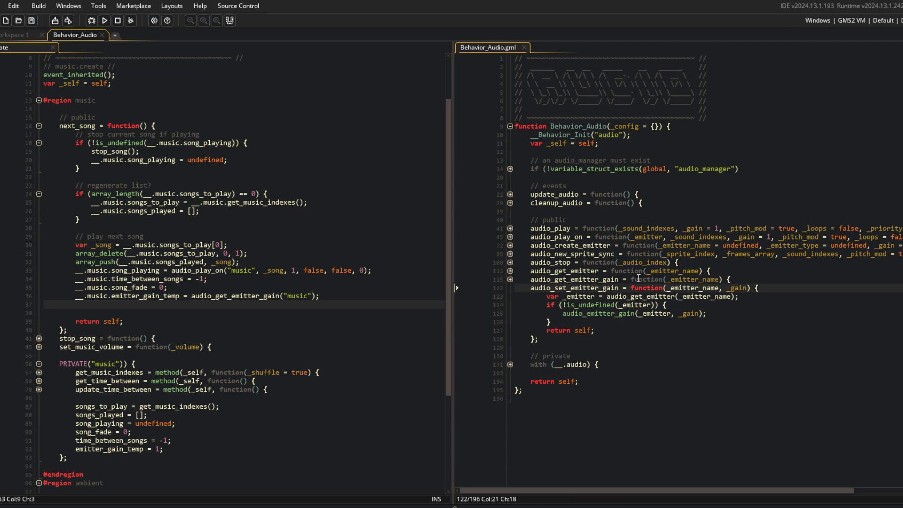
double_click(573, 288)
key("ctrl+c")
left_click(188, 305)
key("ctrl+v")
Finish next_song's call with "music" and the song fade times emitter_gain_temp
type("(\"music\", ")
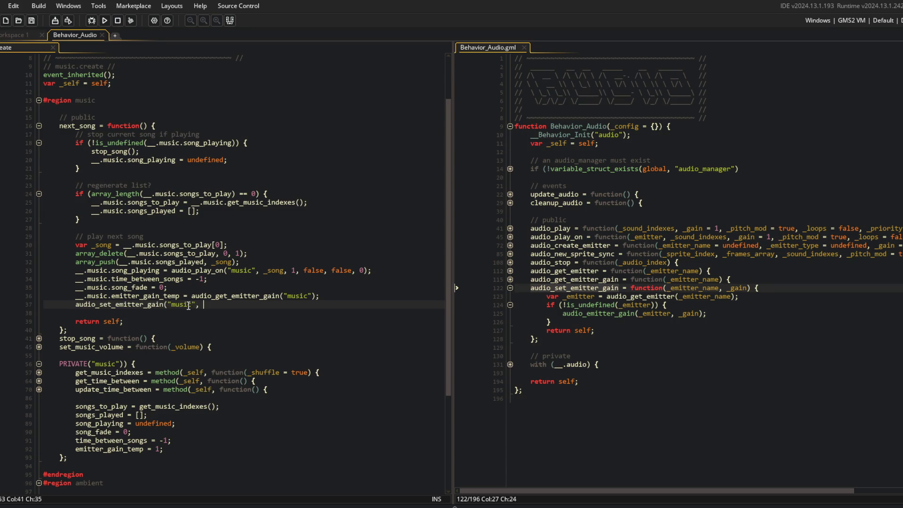
type("__.music")
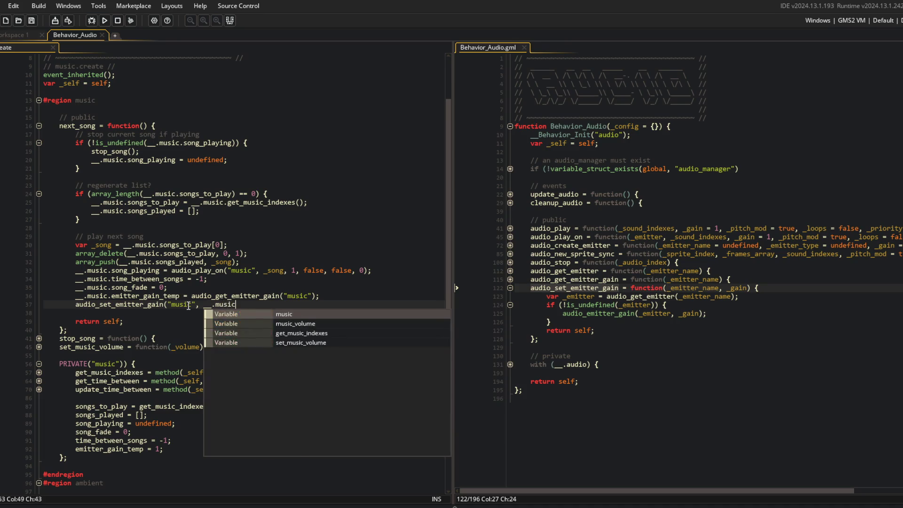
type(".song_face")
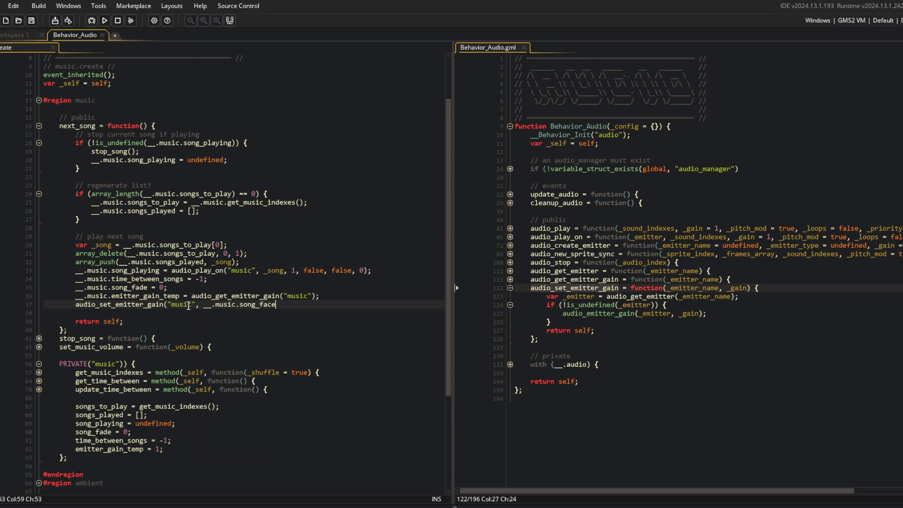
key("BackSpace")
key("BackSpace")
type("de * _")
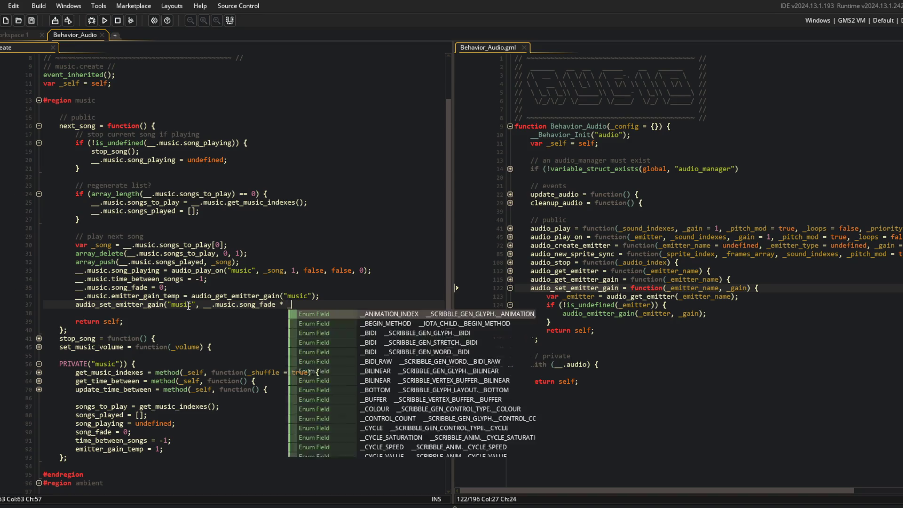
type("_.music.emitter_gai")
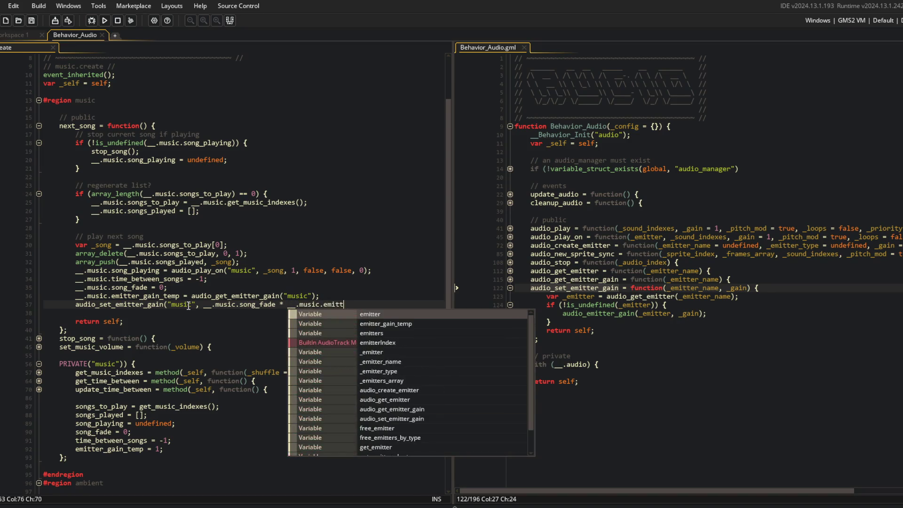
key("Return")
type(");")
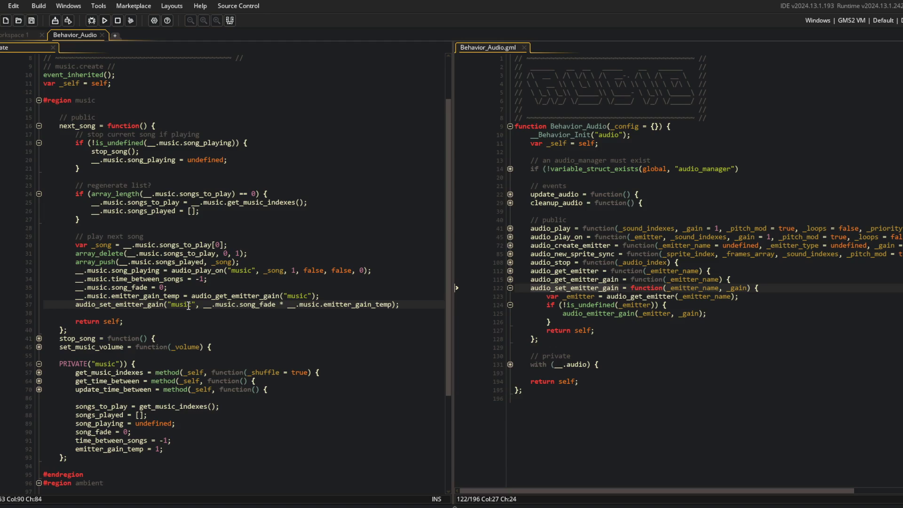
Add an empty update_fade = method(_self, function() {}); below update_time_between
scroll(245, 315, "down", 2)
left_click(302, 330)
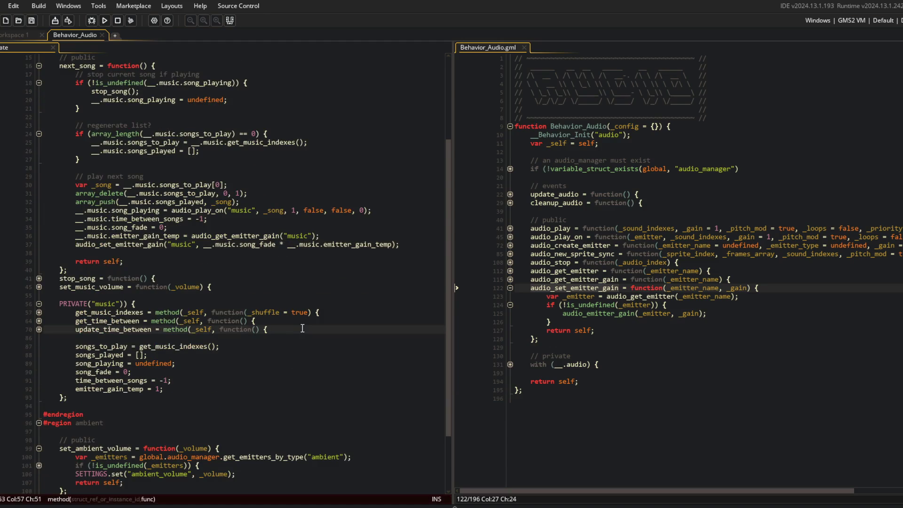
key("Return")
type("update_fade ")
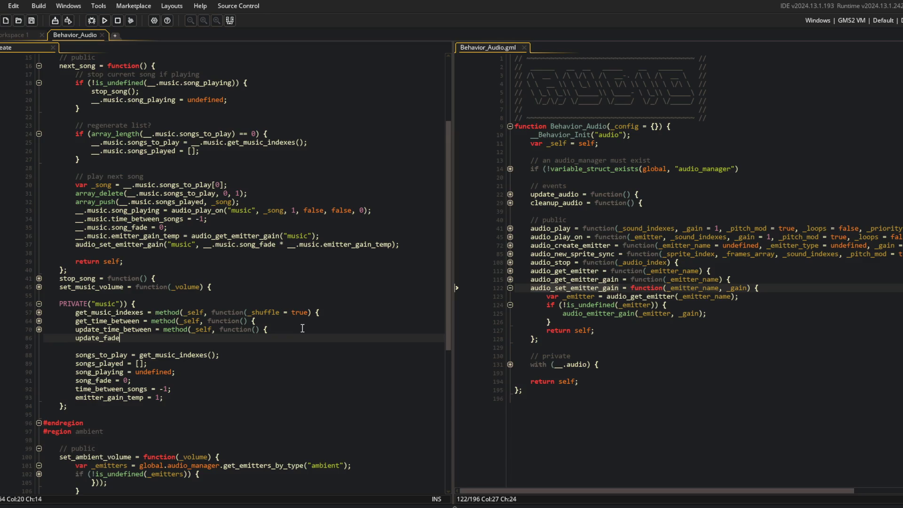
type("= method(_s")
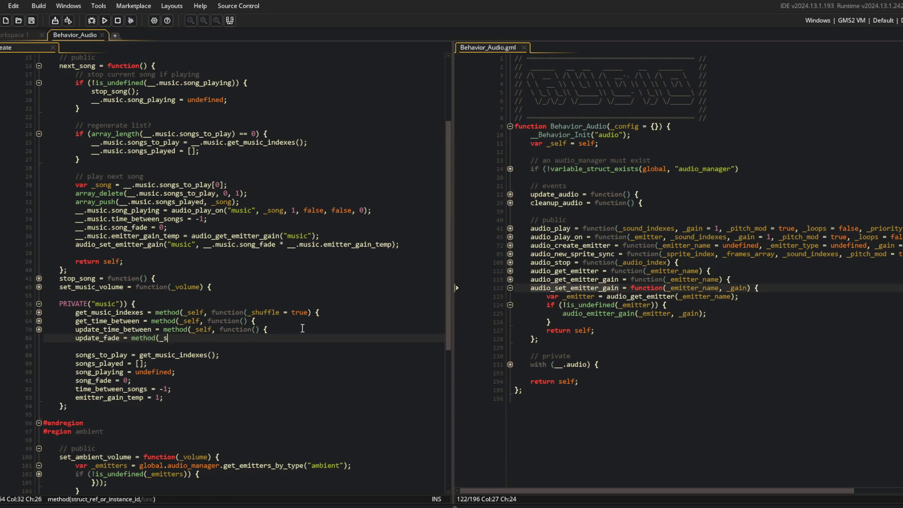
type("elf, function() {")
key("Return")
key("Return")
type("});")
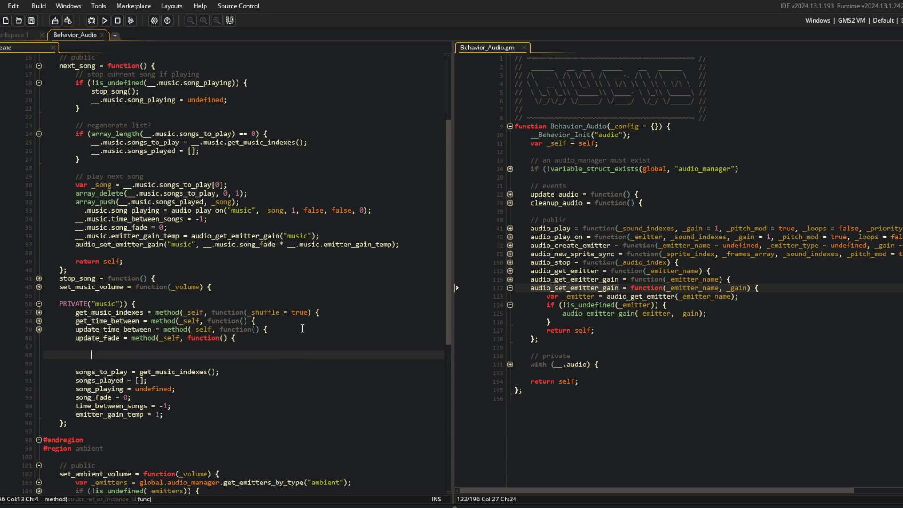
key("Up")
type("va")
key("BackSpace")
key("BackSpace")
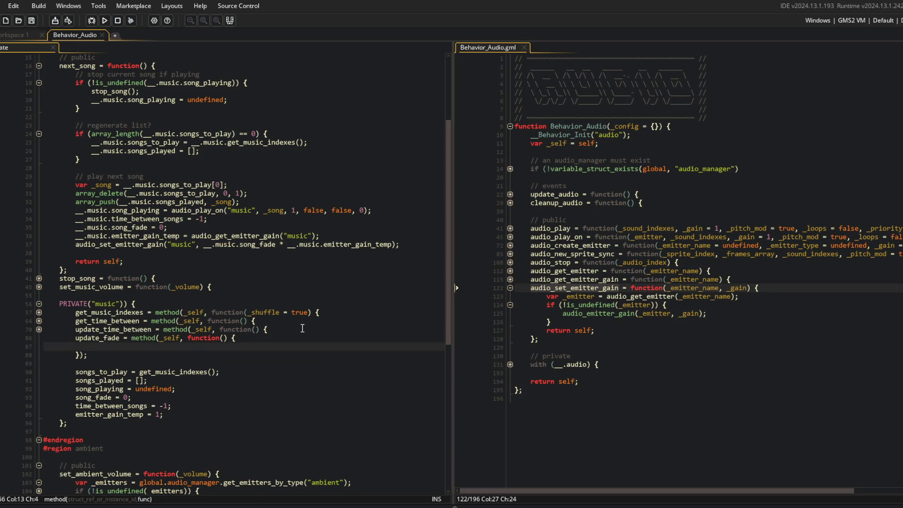
Open a new line after emitter_gain_temp in the music variable defaults
scroll(229, 403, "down", 3)
left_click(206, 333)
key("Return")
Add fade_speed = 0.01; and make update_fade lerp song_fade toward 1 by fade_speed
type("fade_speed = ")
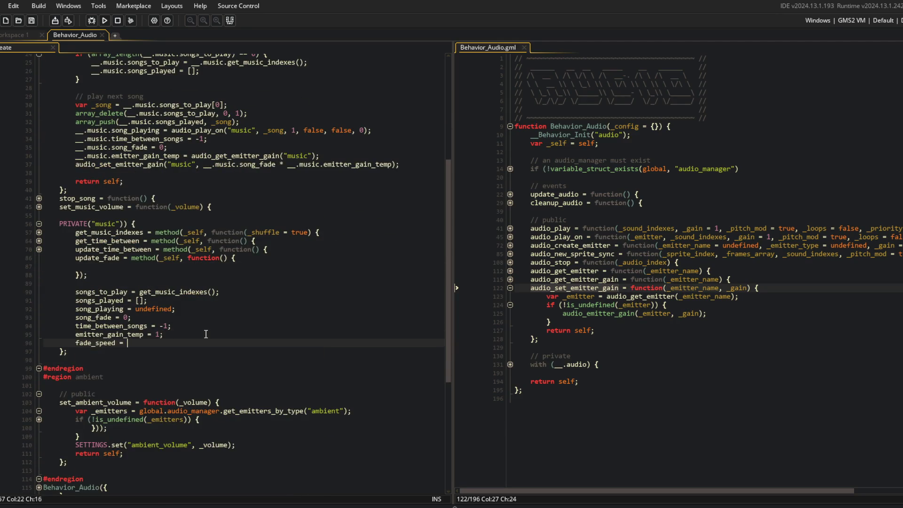
type("0.01;")
key("Up")
key("Up")
key("Up")
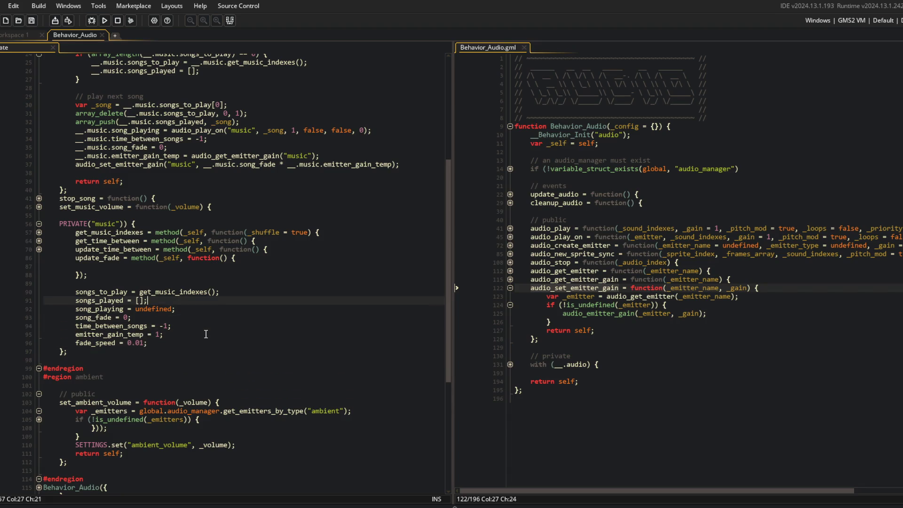
key("Up")
type("__.music.")
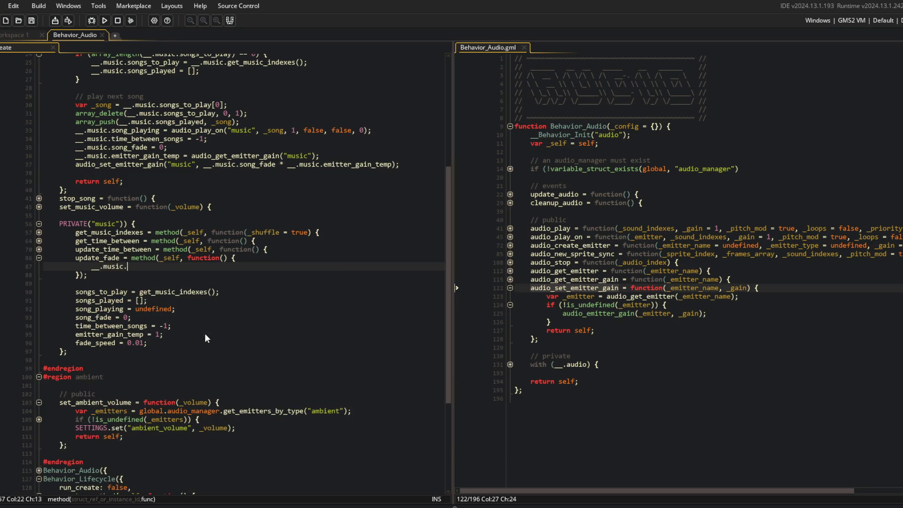
type("song_face")
key("BackSpace")
key("BackSpace")
key("BackSpace")
type("de = lerp(__")
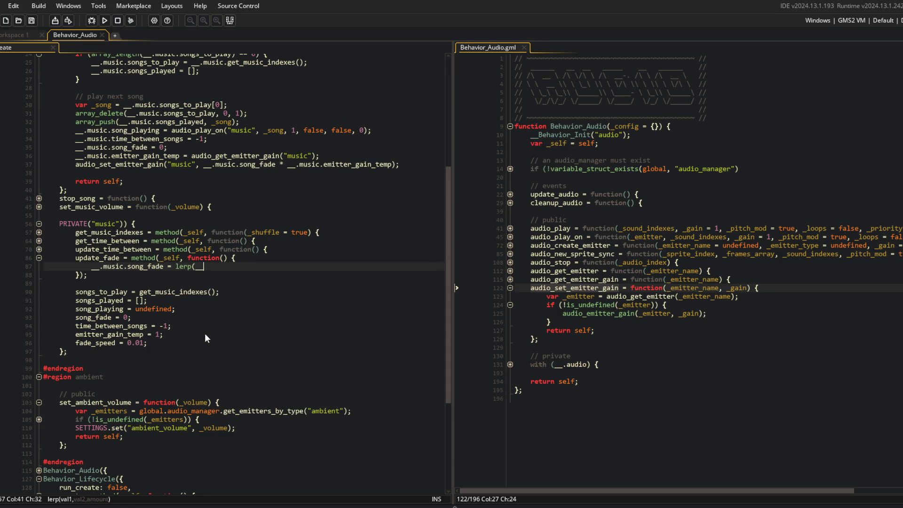
type(".music.song_fade")
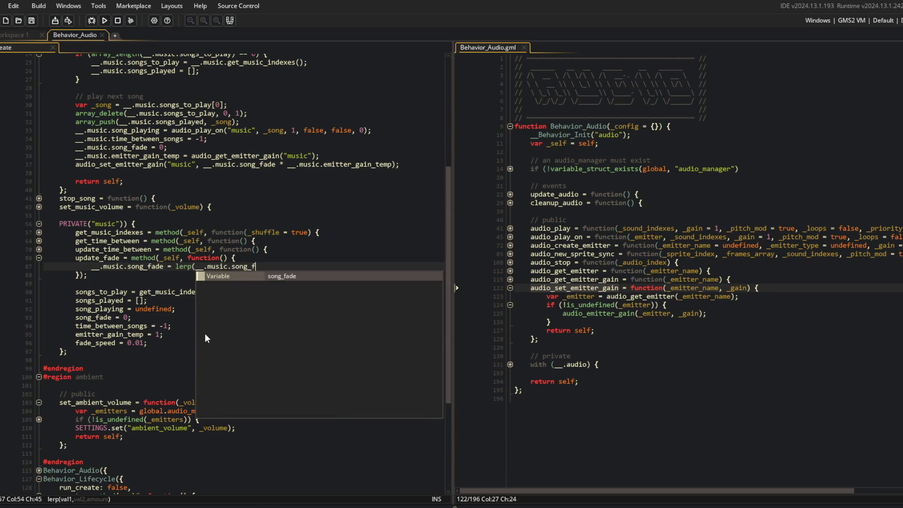
type(", 1, __")
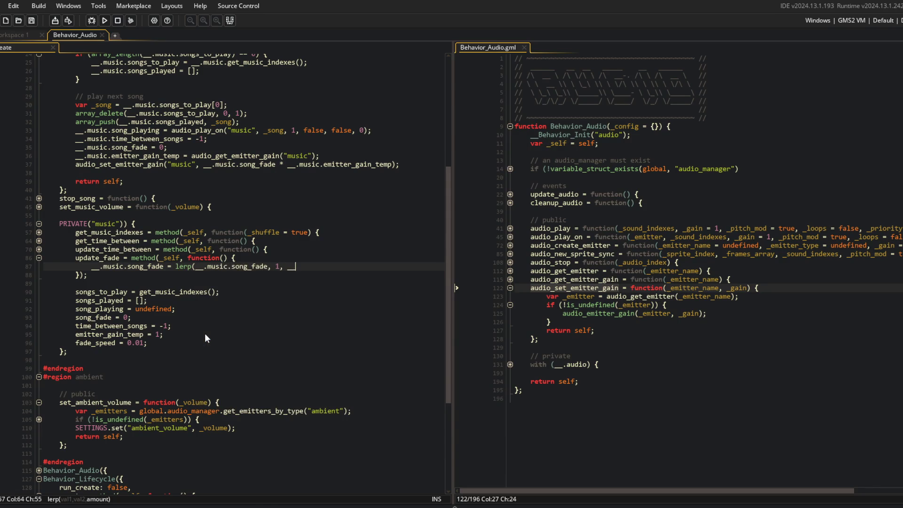
type(".music.fad")
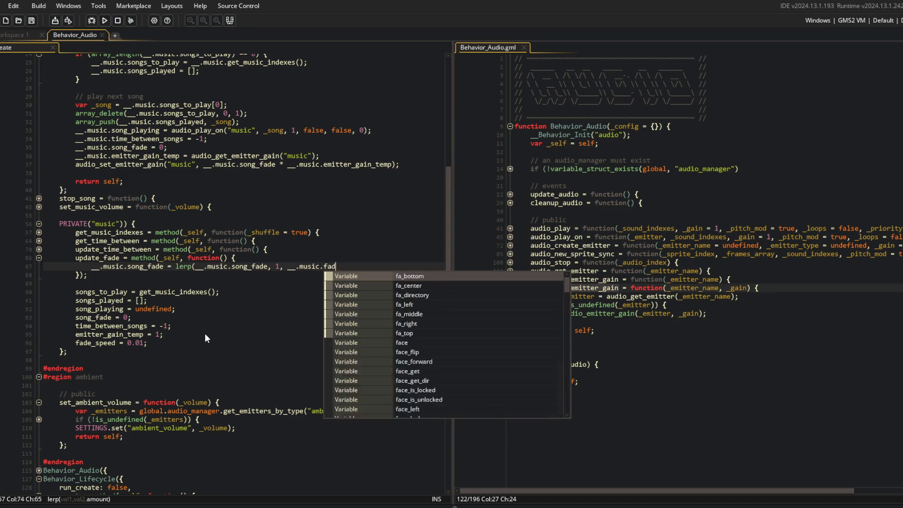
type("e_speed);")
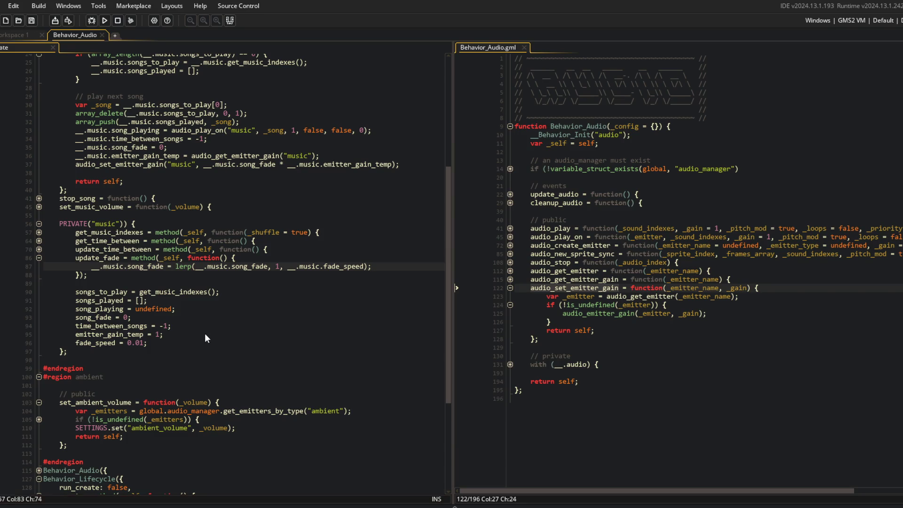
Call audio_set_emitter_gain("music", song_fade * emitter_gain_temp) inside update_fade
key("Return")
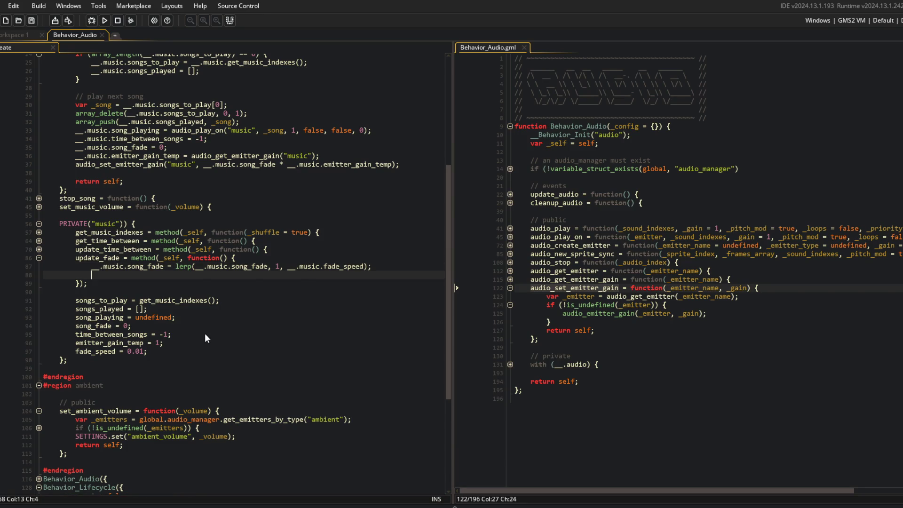
type("audio-s")
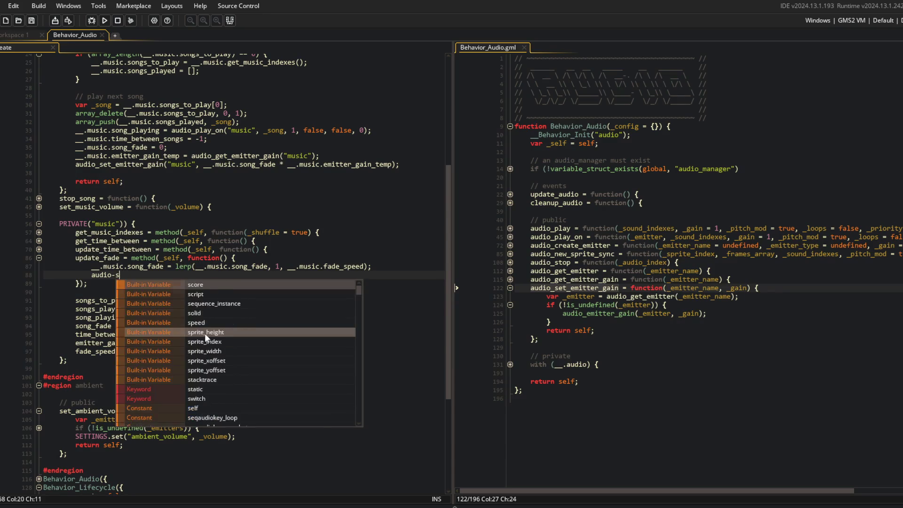
key("BackSpace")
key("BackSpace")
type("_set_emitter_fade")
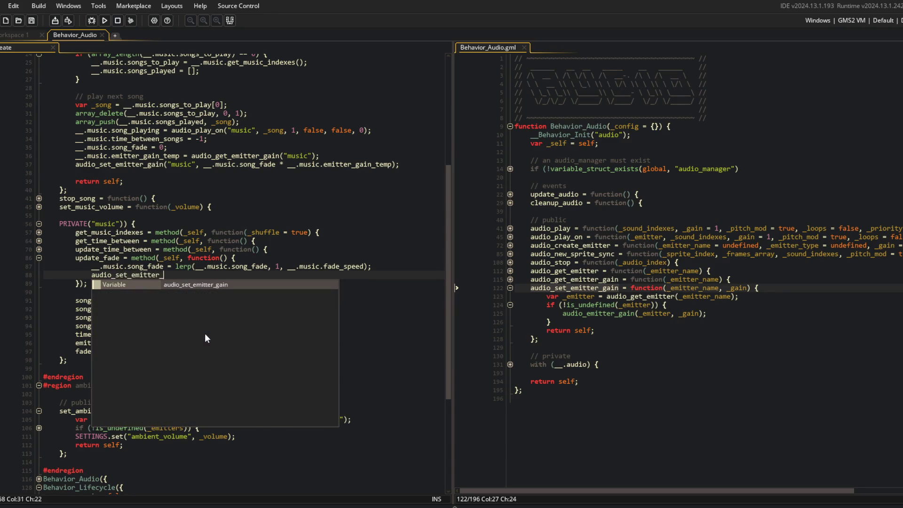
key("BackSpace")
key("BackSpace")
key("BackSpace")
type("gain(_")
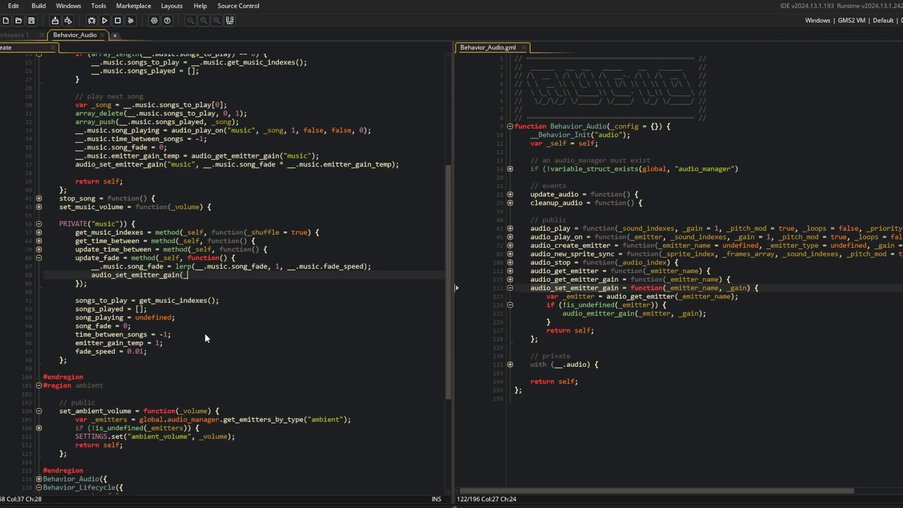
type("\"mus")
key("BackSpace")
key("BackSpace")
key("BackSpace")
type("\"music\", __.")
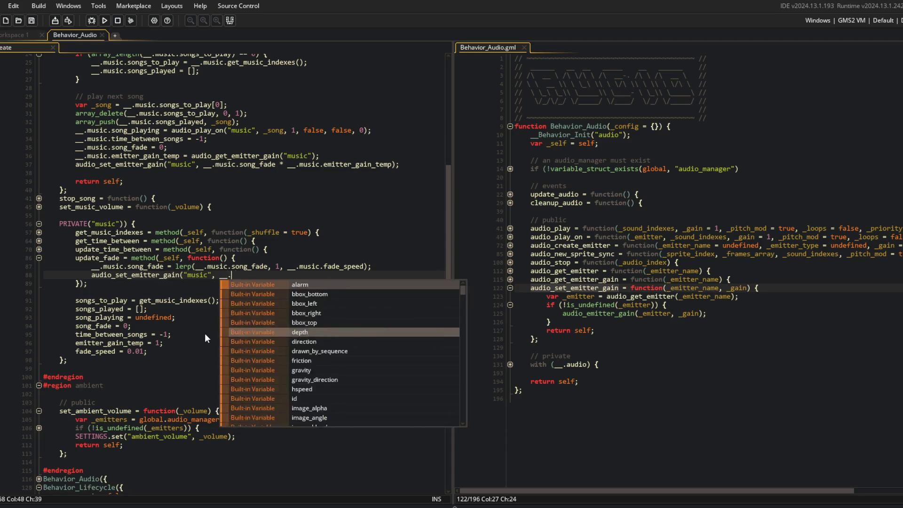
type("music.song")
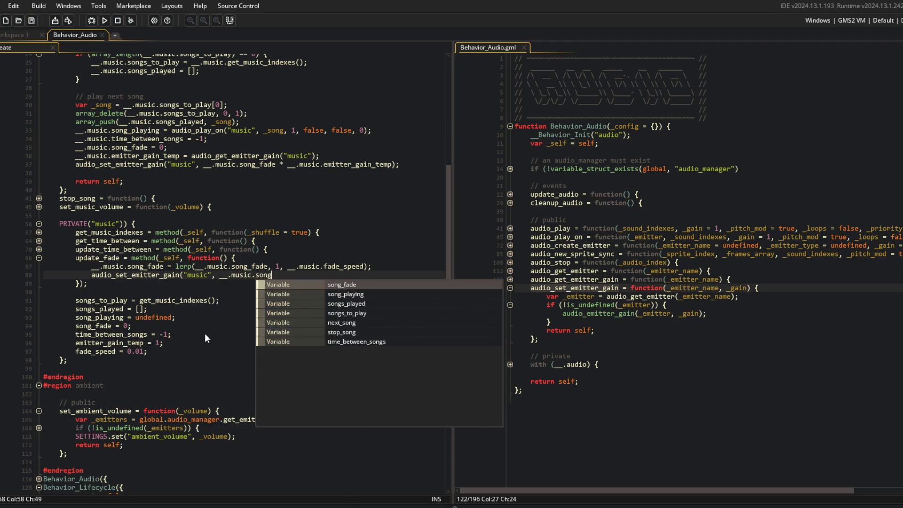
type("_fade *")
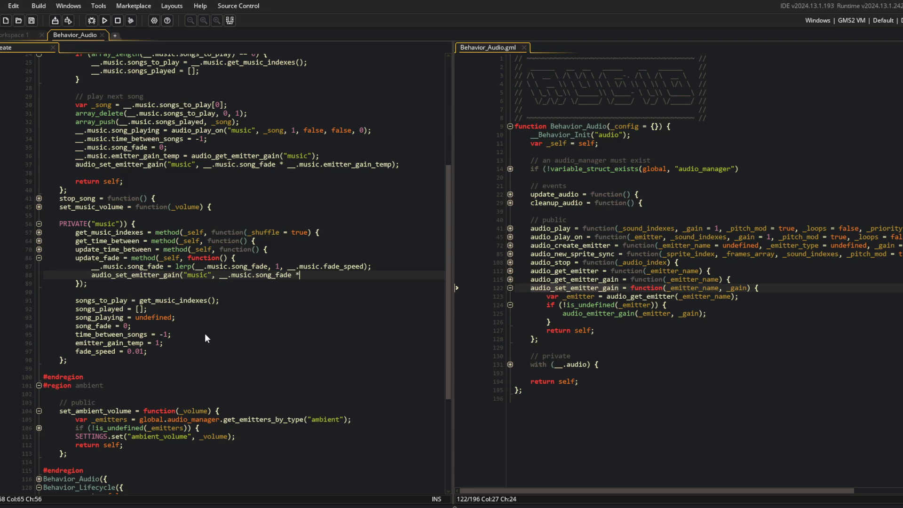
type(" __.music.")
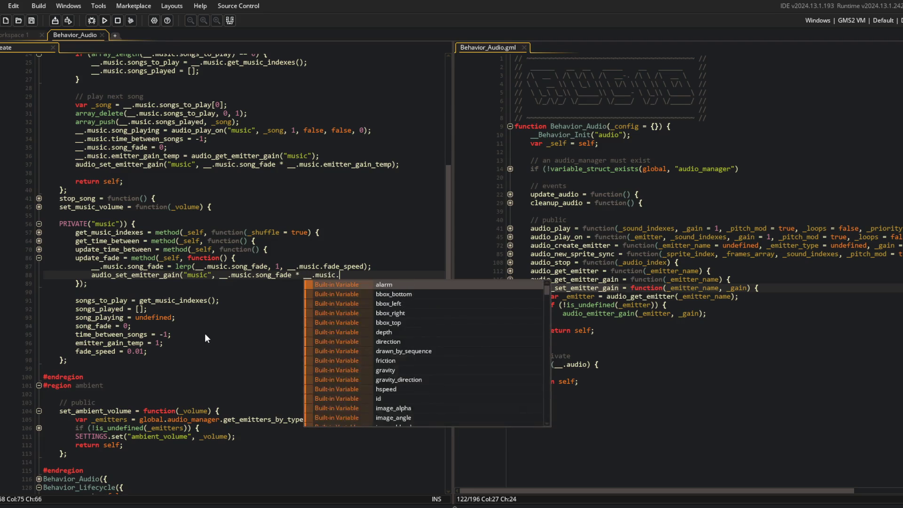
type("emitter_gain_temp);")
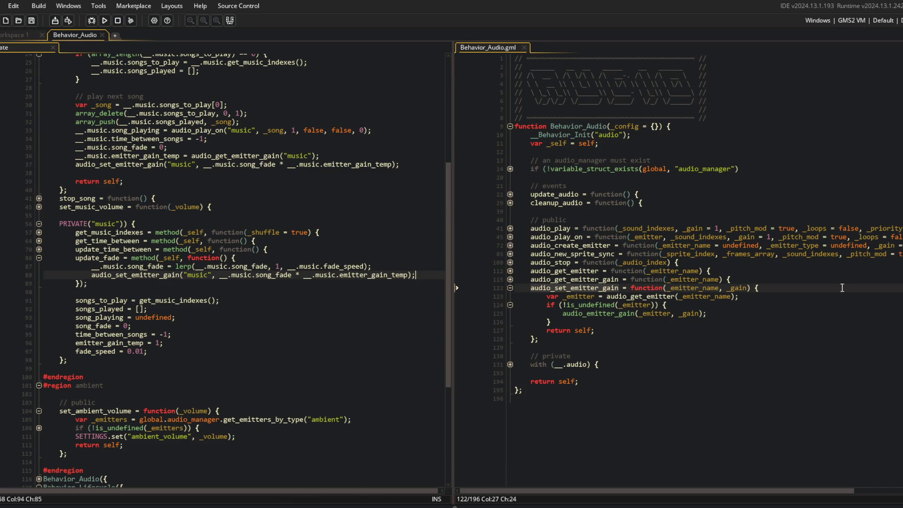
left_click(363, 241)
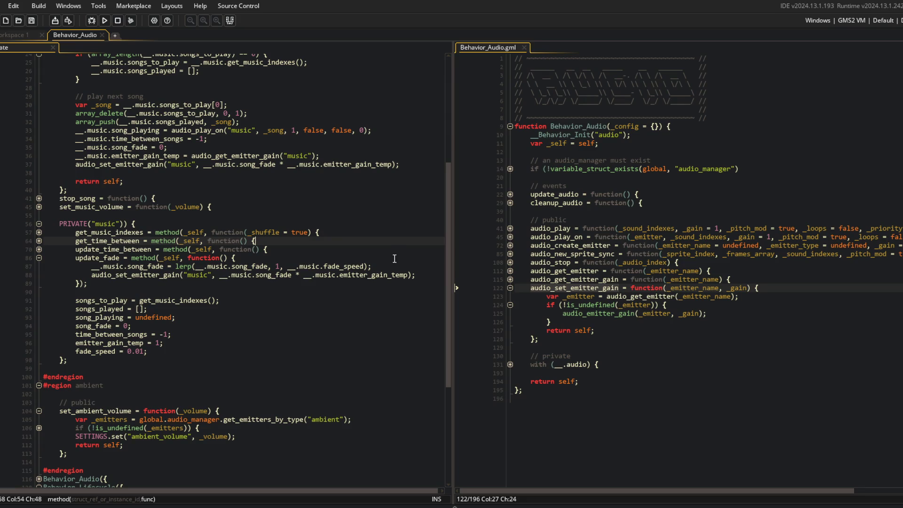
Add a 'var _new_gain =' line below the lerp line in update_fade
double_click(142, 266)
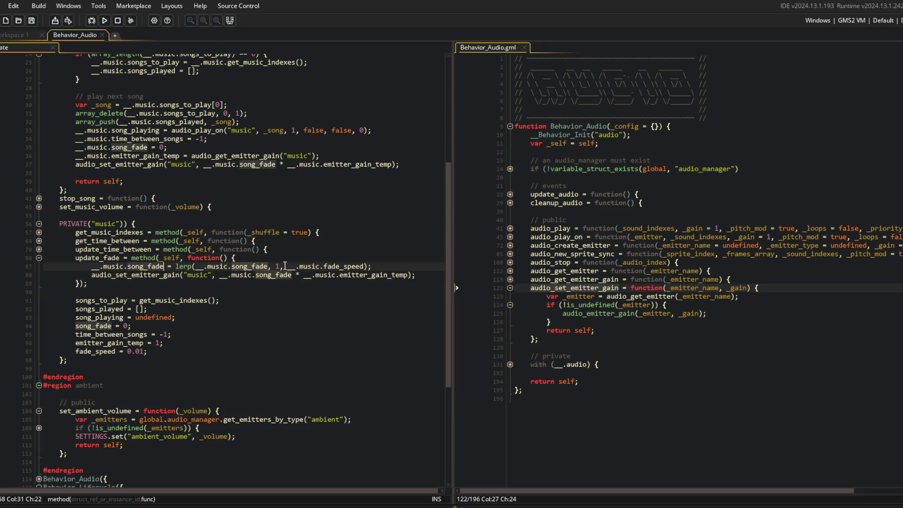
left_click(105, 267)
left_click(410, 266)
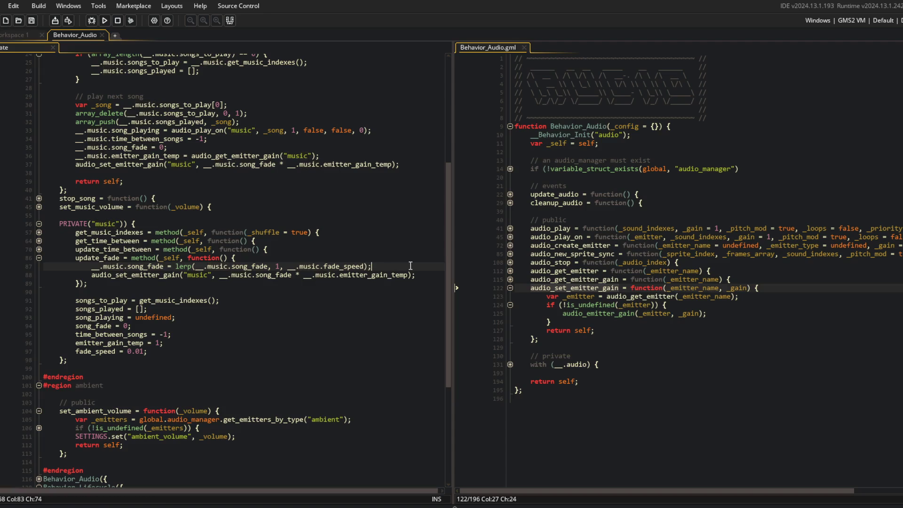
key("Return")
type("var _new_gain =")
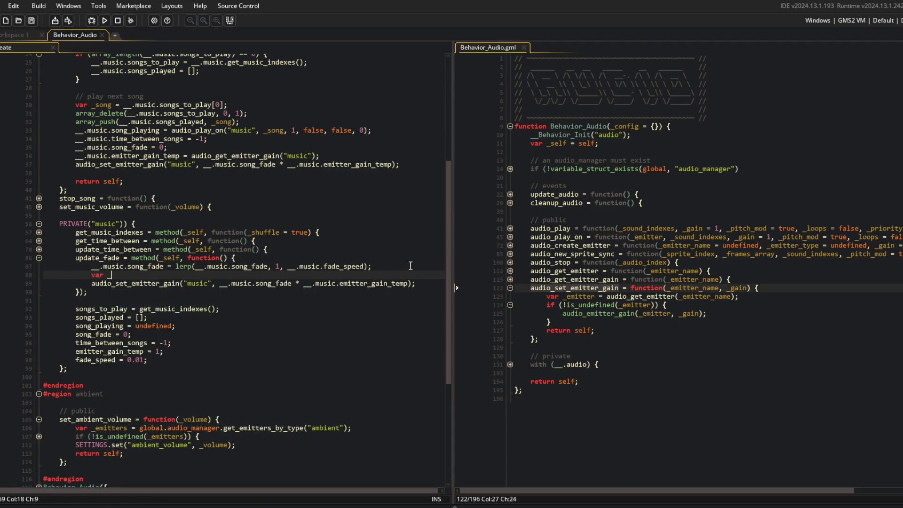
Move the song_fade * emitter_gain_temp expression into _new_gain and pass _new_gain to audio_set_emitter_gain
key("Down")
key("ctrl+Right")
key("ctrl+Right")
key("ctrl+Right")
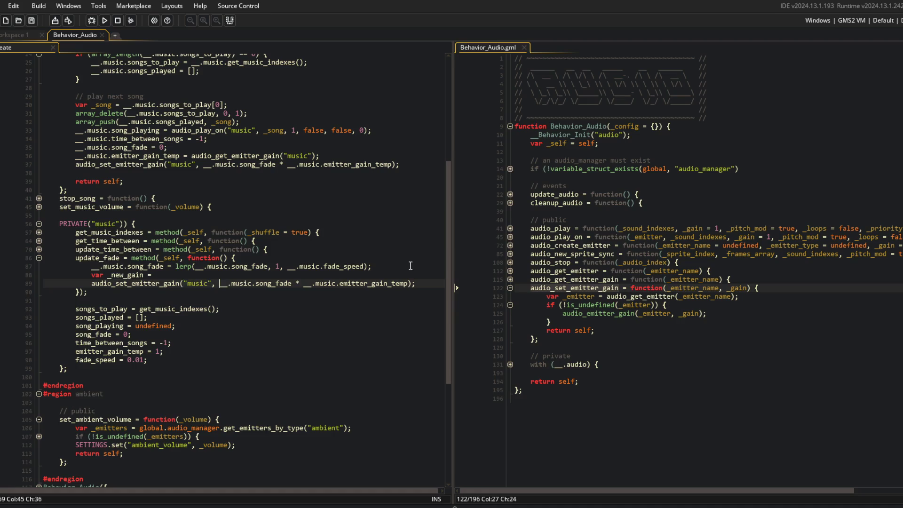
key("shift+End")
key("shift+Left")
key("shift+Left")
type("_new_gain")
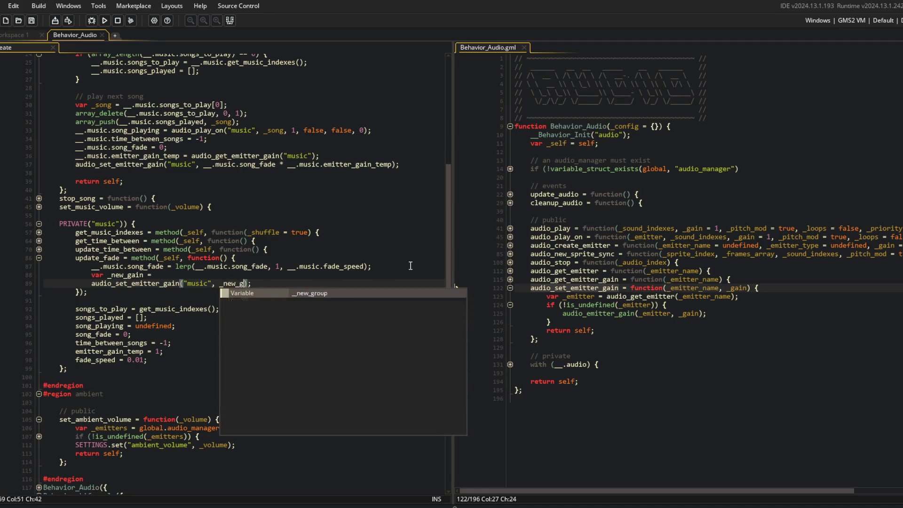
key("Up")
type("__.music.song_fade * __.music.emitter_gain_temp")
type(";")
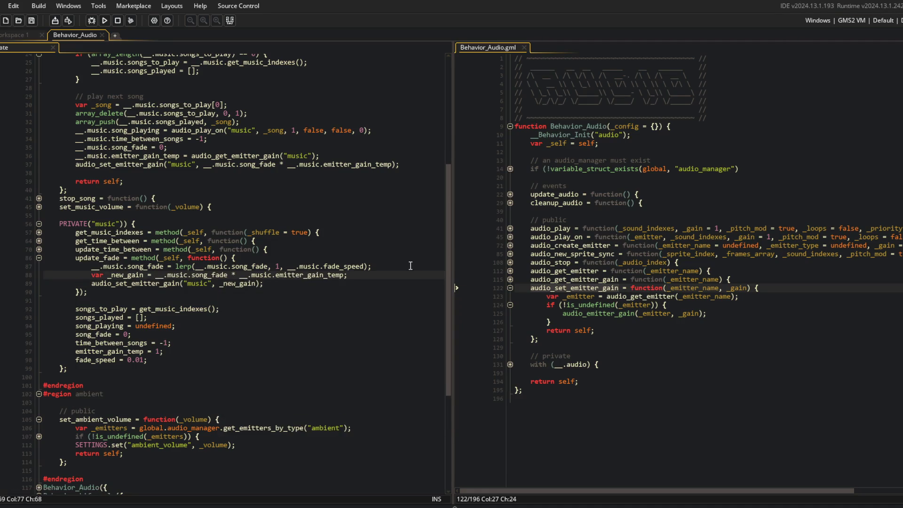
key("Down")
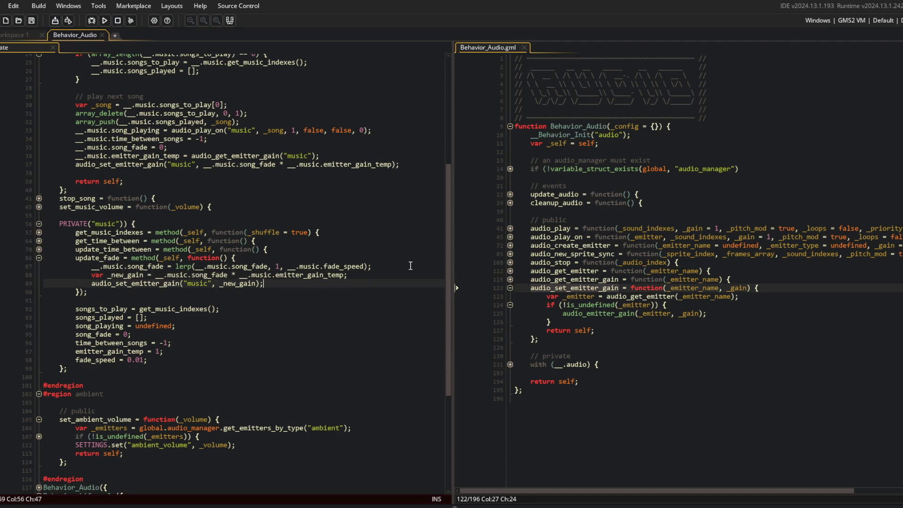
key("Up")
key("Up")
key("Up")
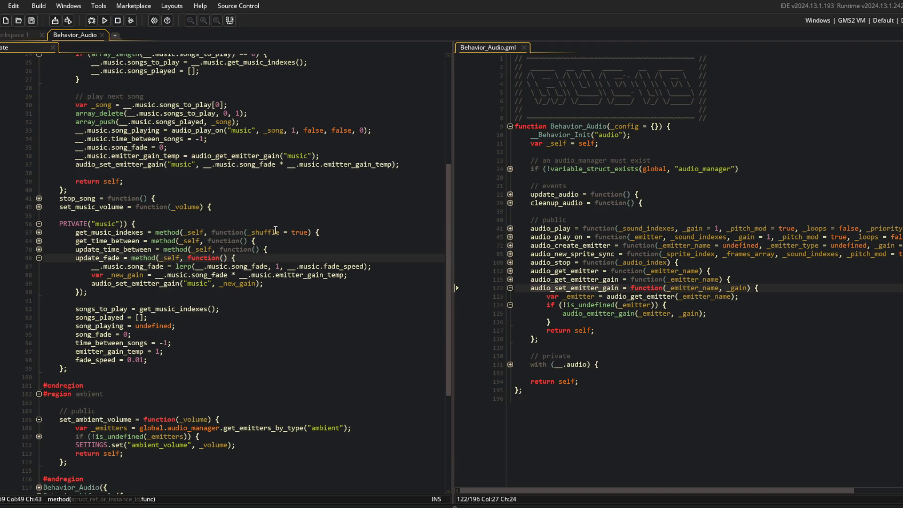
scroll(76, 233, "up", 2)
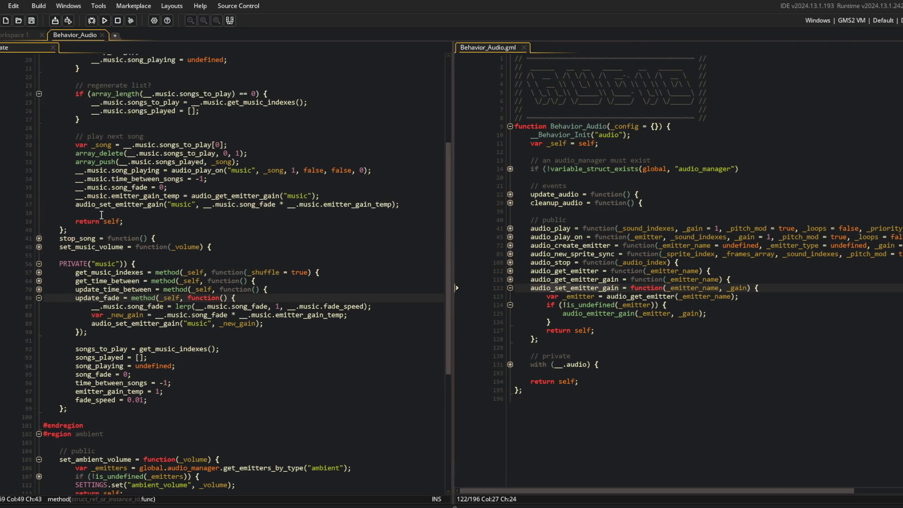
left_click(76, 232)
scroll(189, 190, "up", 3)
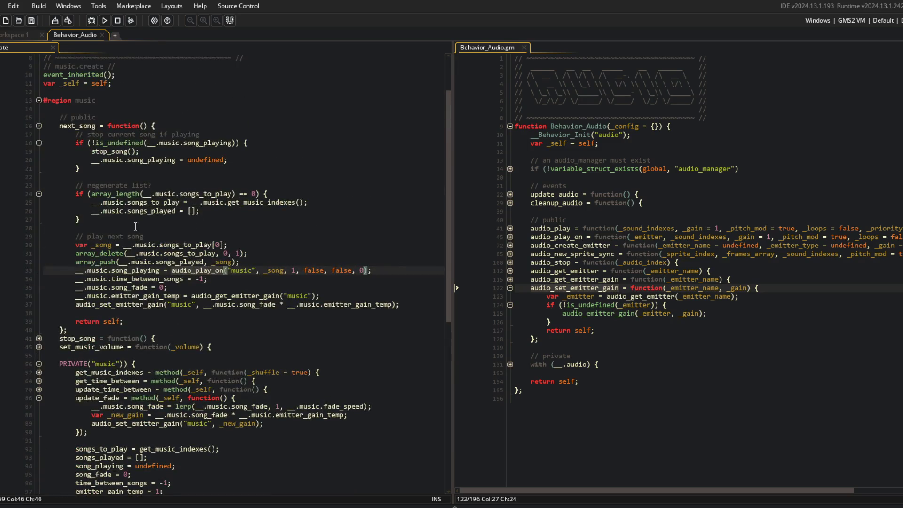
left_click(200, 254)
left_click(149, 262)
left_click(149, 270)
left_click(148, 279)
left_click(147, 287)
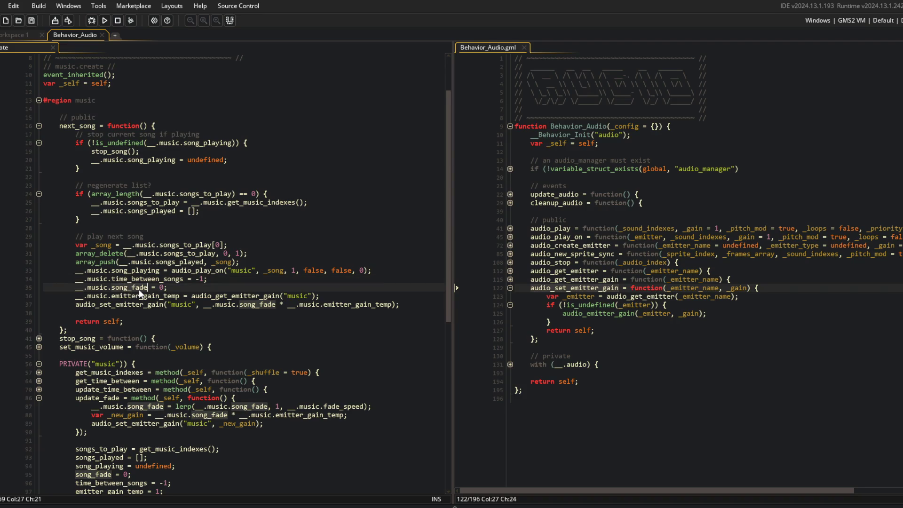
left_click(194, 285)
left_click(193, 296)
left_click(218, 304)
key("Home")
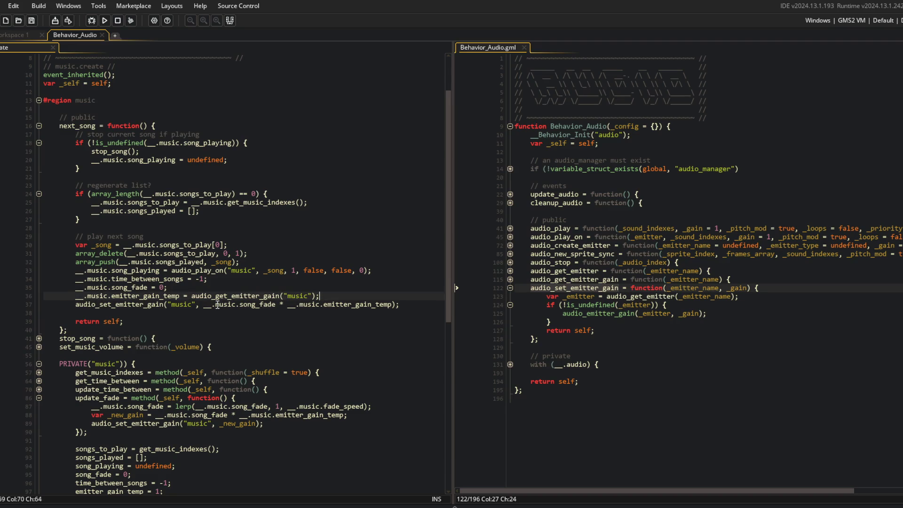
key("Return")
key("Up")
type("var _new_gain =")
key("Down")
key("ctrl+Right")
key("ctrl+Right")
key("ctrl+Right")
key("shift+End")
key("shift+Left")
key("shift+Left")
type("_new_")
key("Return")
key("Up")
key("End")
type("__.music.song_fade * __.music.emitter_gain_temp")
type(";")
left_click(148, 296)
double_click(148, 295)
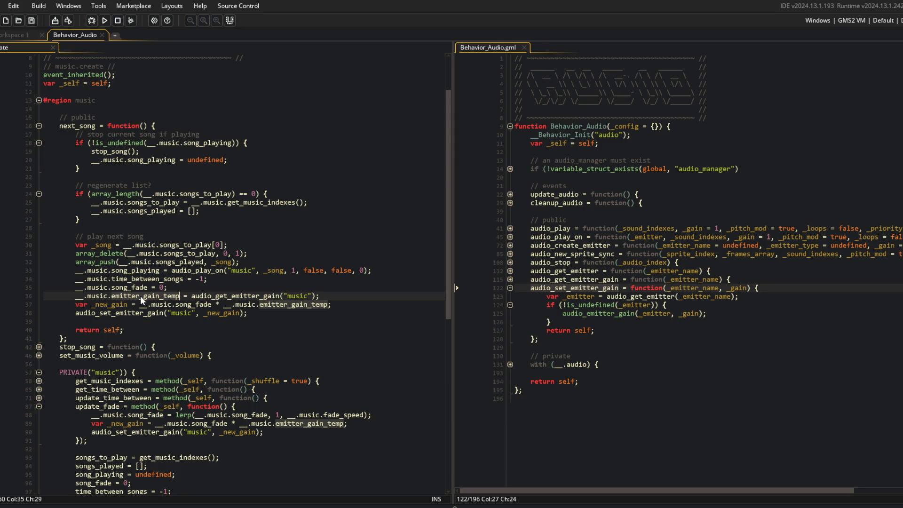
left_click(142, 313)
scroll(148, 289, "down", 2)
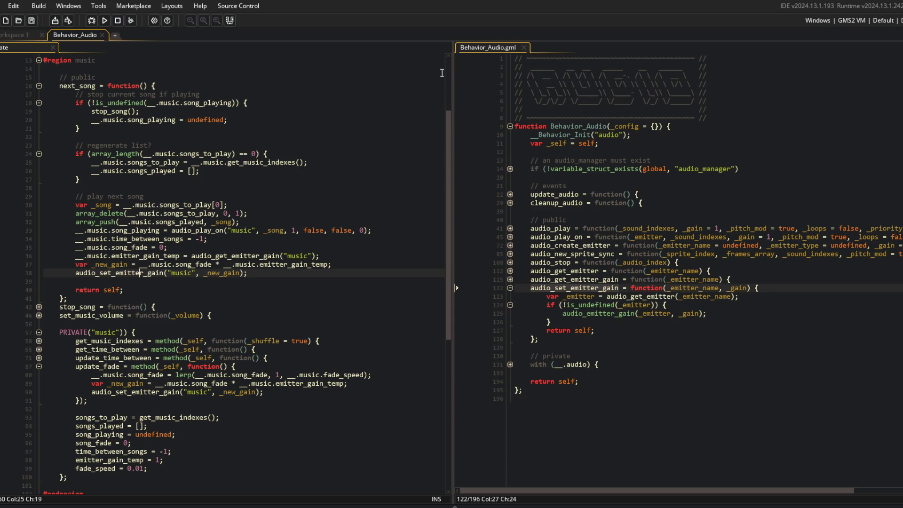
left_click(203, 171)
left_click(209, 239)
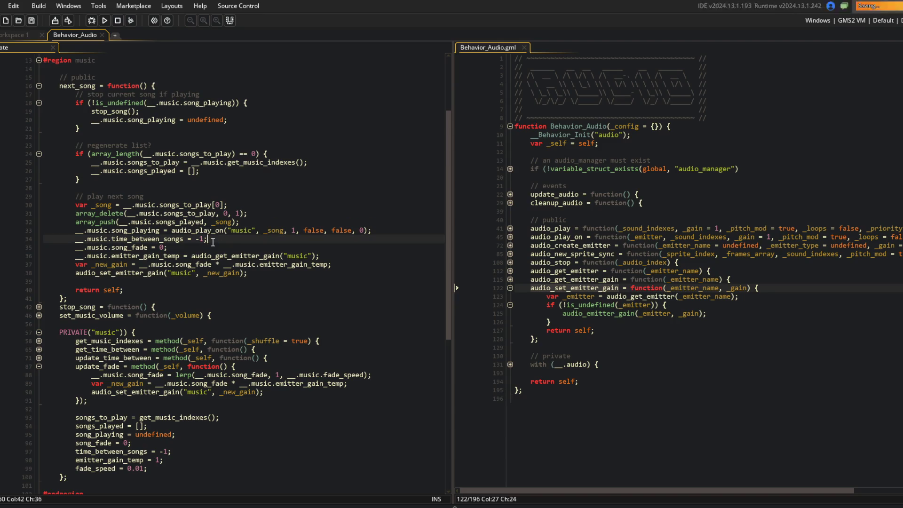
left_click(281, 274)
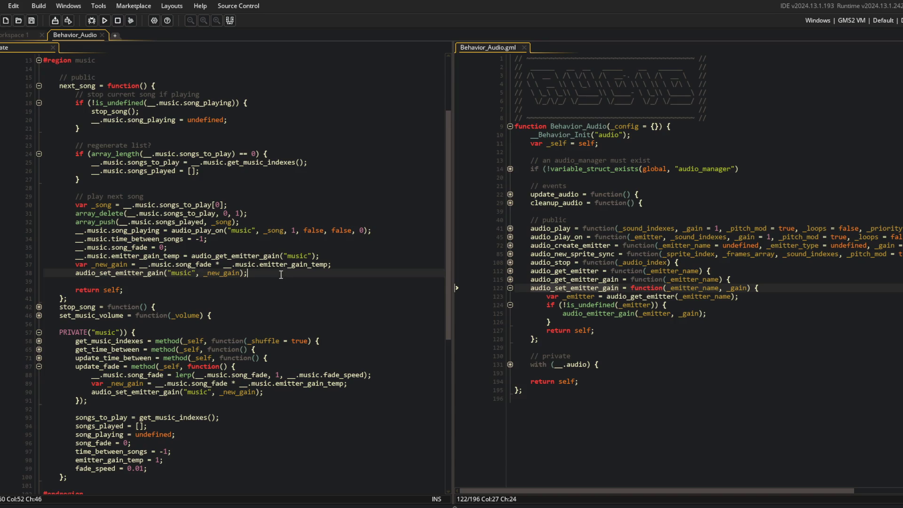
left_click(230, 382)
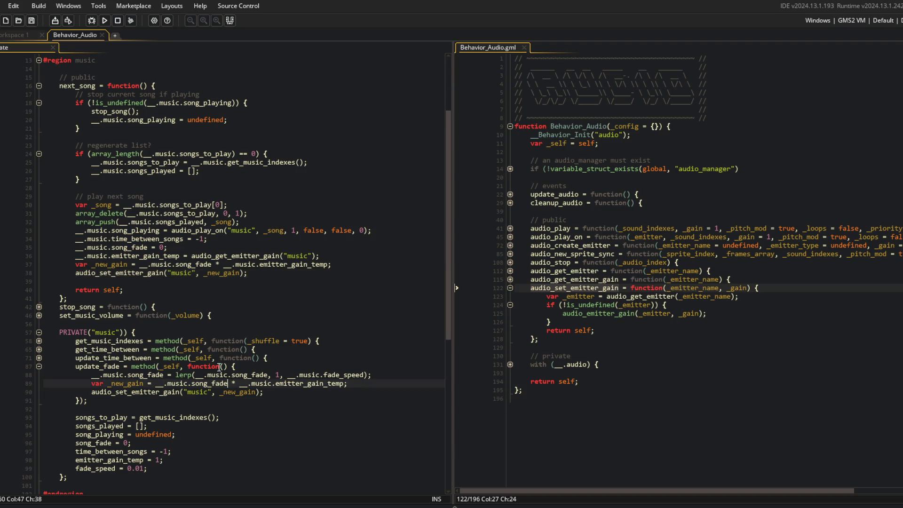
left_click(241, 282)
left_click(266, 272)
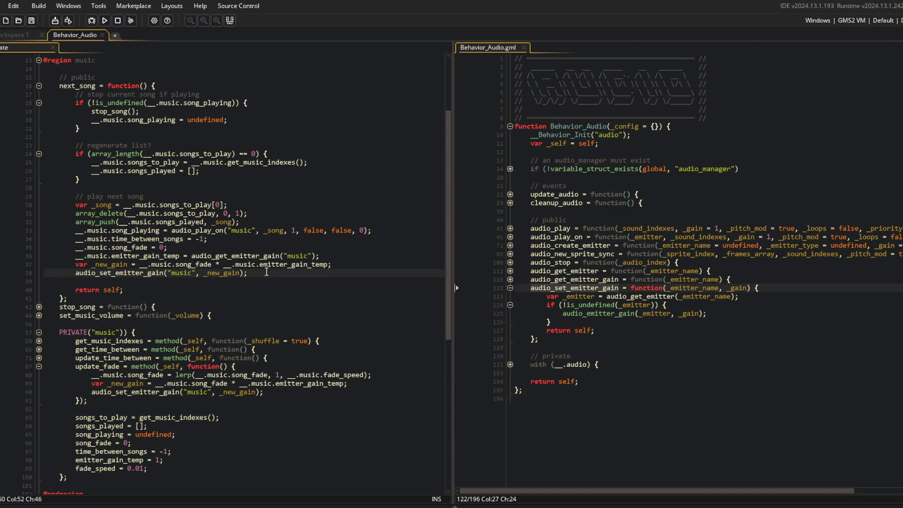
scroll(266, 272, "down", 2)
Add __.music.update_fade(); below update_time_between in the lifecycle update method
double_click(93, 306)
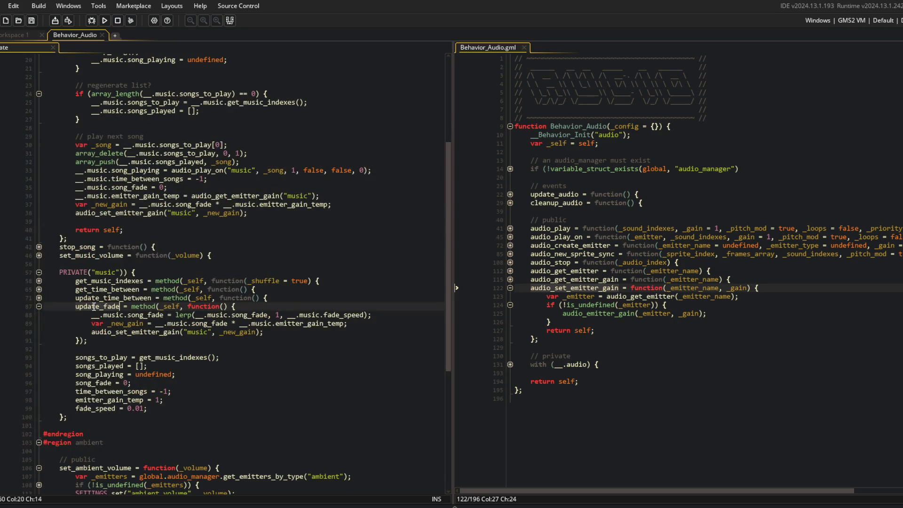
scroll(94, 307, "down", 9)
left_click(264, 431)
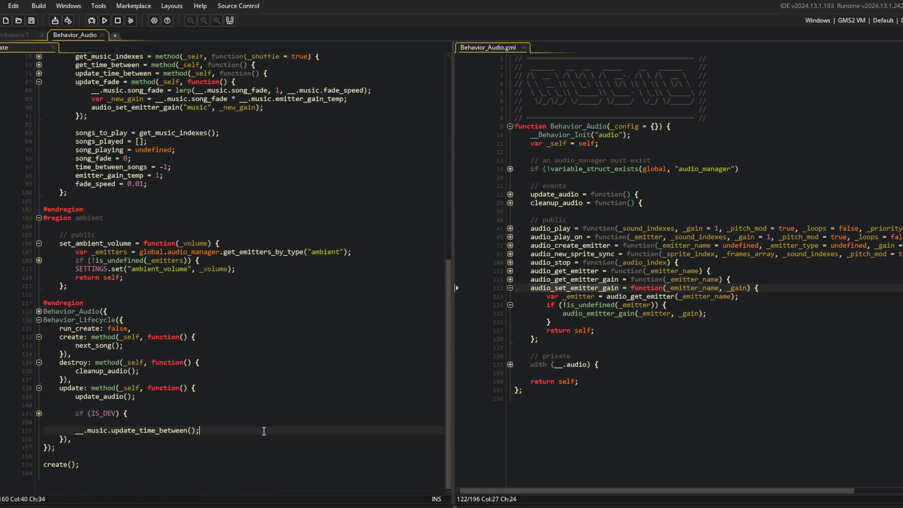
key("Return")
type("__.musi")
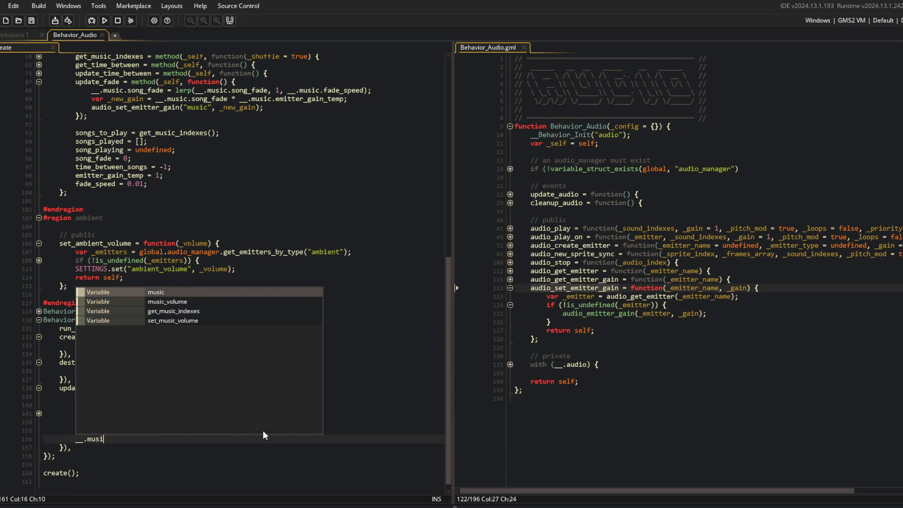
type("c.update_fade();")
key("Up")
key("Up")
key("Up")
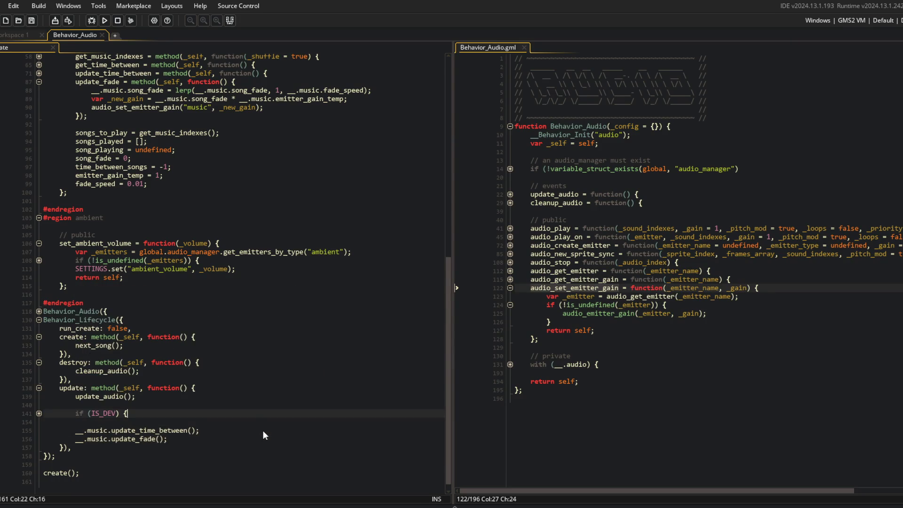
Move the IS_DEV debug block below the music calls and tidy the blank lines around it
key("shift+Down")
key("shift+Down")
key("shift+Down")
key("ctrl+x")
key("Down")
key("Down")
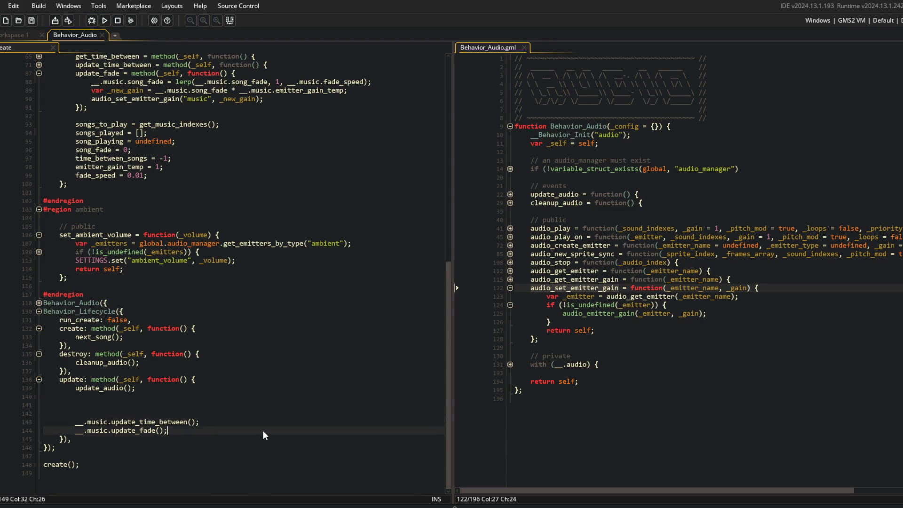
key("ctrl+v")
key("Up")
key("Up")
key("Up")
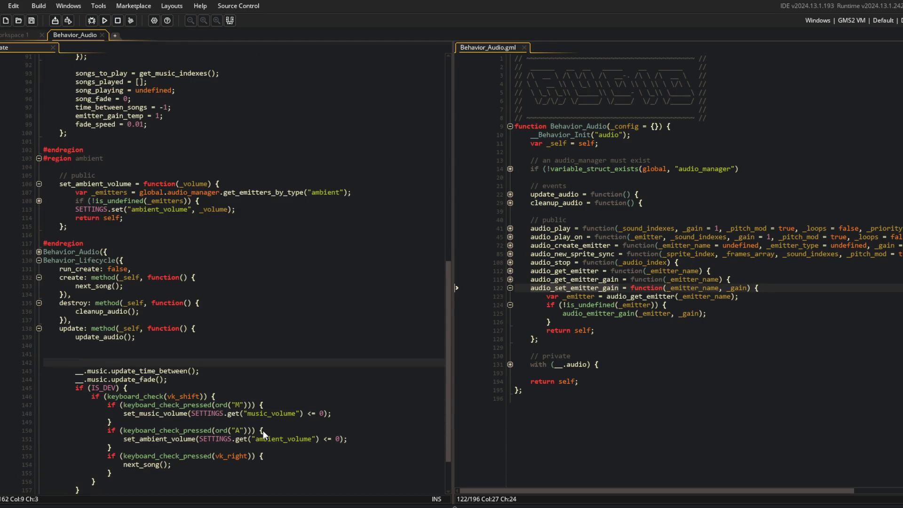
key("BackSpace")
key("BackSpace")
key("BackSpace")
key("Down")
key("End")
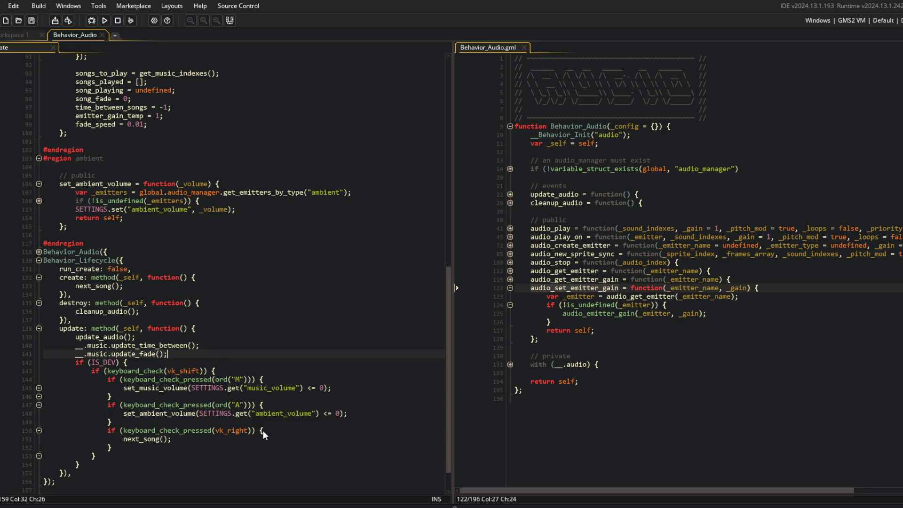
key("Return")
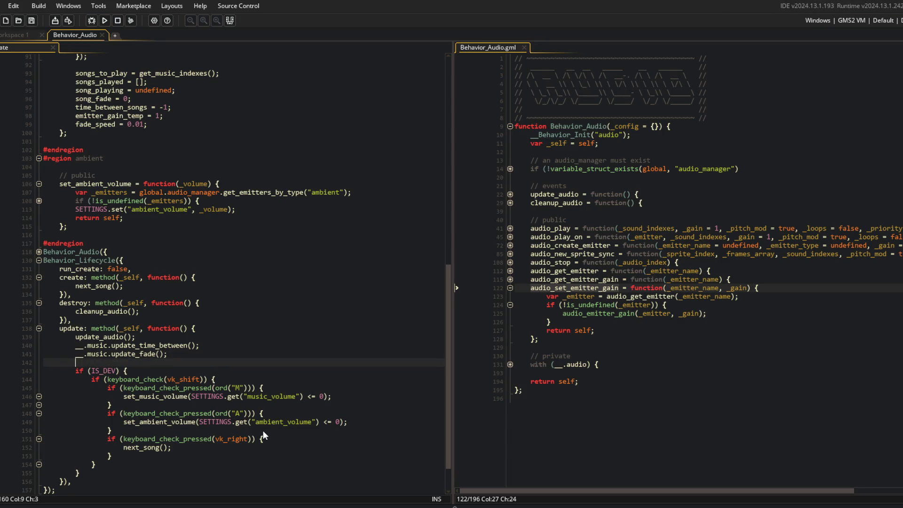
scroll(58, 341, "up", 4)
scroll(58, 341, "down", 4)
Fold the lifecycle update, destroy and create blocks and the whole Behavior_Lifecycle block
left_click(57, 343)
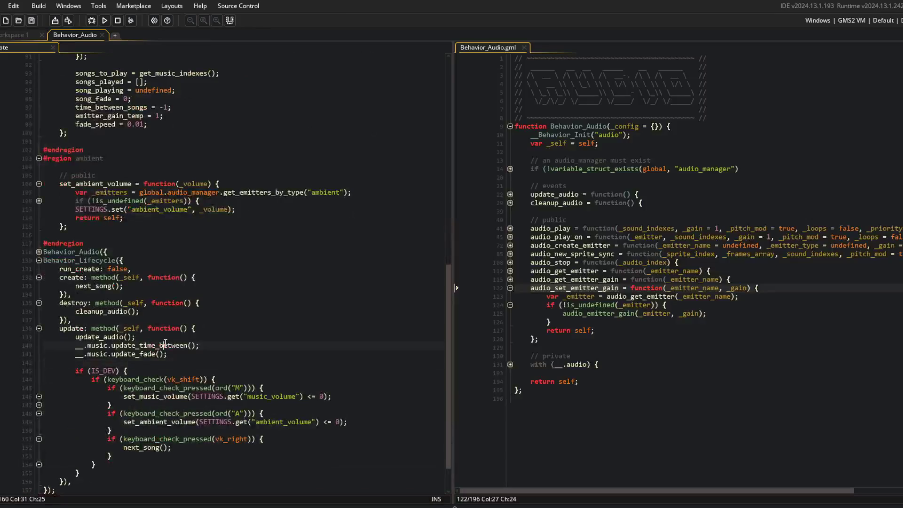
left_click(39, 328)
left_click(39, 413)
left_click(40, 405)
left_click(39, 405)
left_click(150, 464)
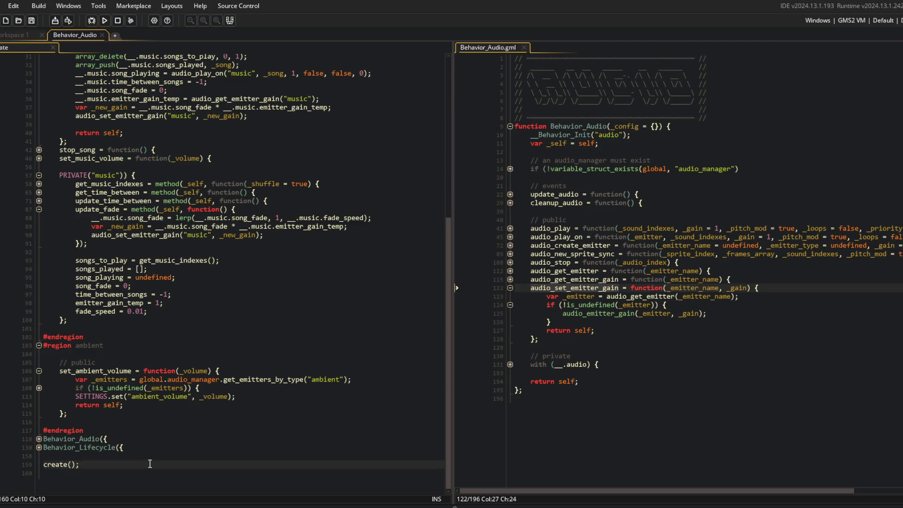
Fold the set_ambient_volume function and the ambient region
left_click(135, 471)
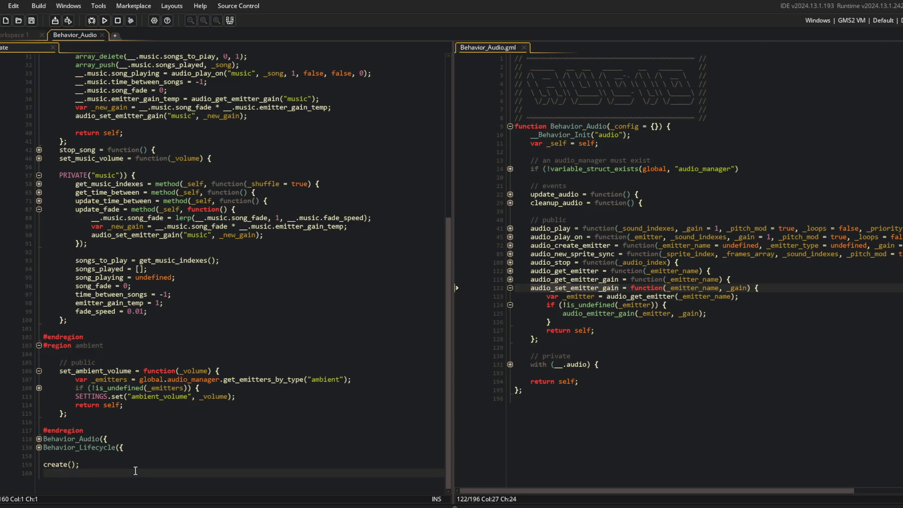
key("Up")
key("Up")
key("Up")
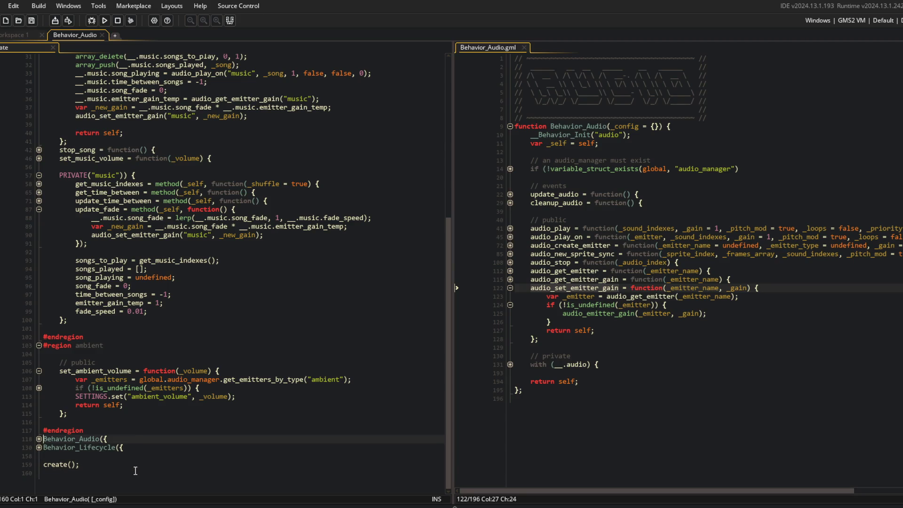
key("End")
key("ctrl+shift+bracketleft")
key("Up")
key("Up")
key("Up")
key("ctrl+shift+bracketleft")
Start update_fade with 'if (__.music.song_fade < 1 && !is_undefined(__.music.song_playing)) {'
key("Up")
key("Up")
key("Up")
key("Down")
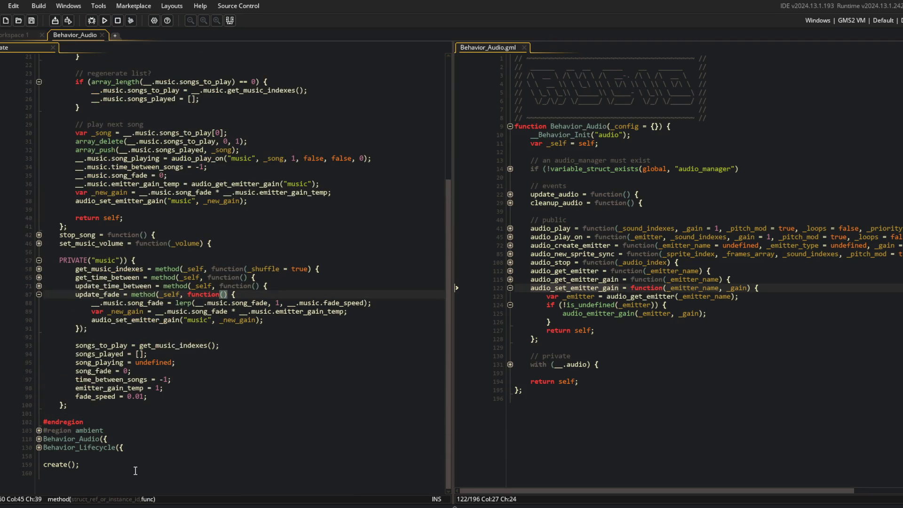
left_click(269, 312)
key("Up")
key("Up")
key("Return")
type("if (__.music.son")
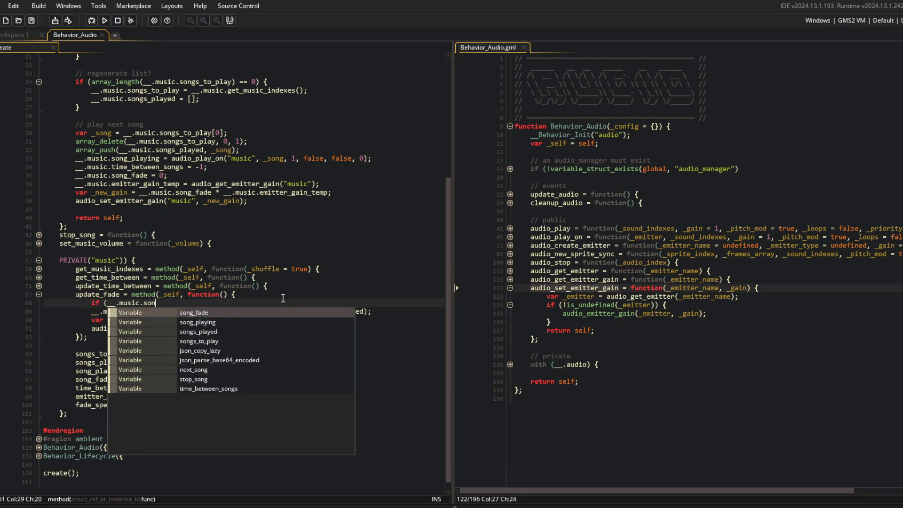
type("g")
key("Tab")
type("< ")
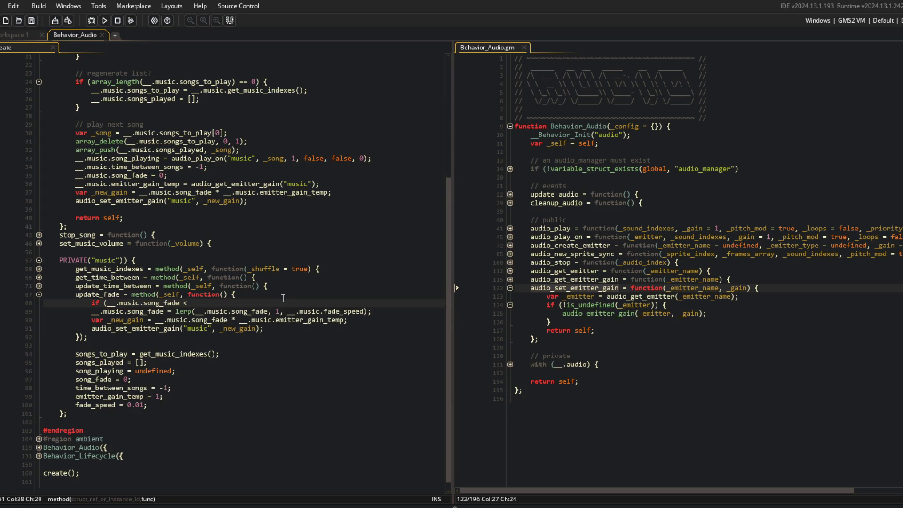
type("1 && !")
type("is_undef")
key("Tab")
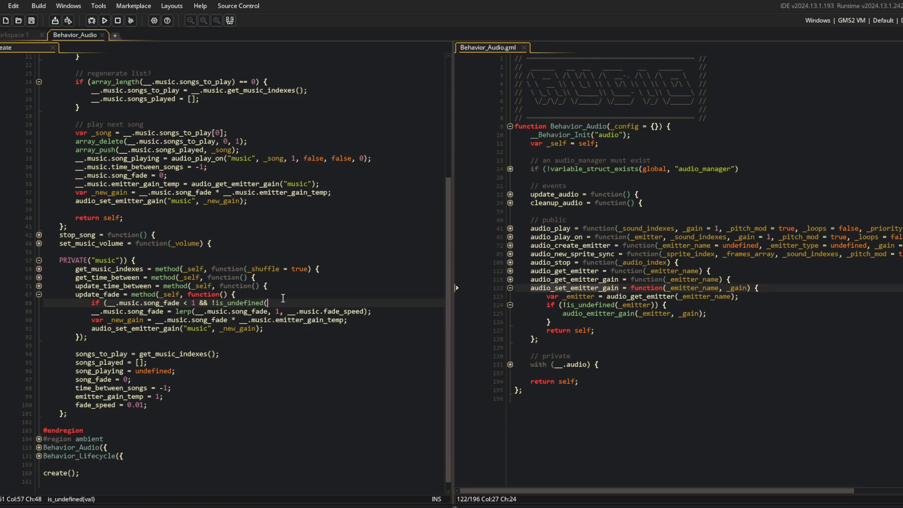
type("__.music.song")
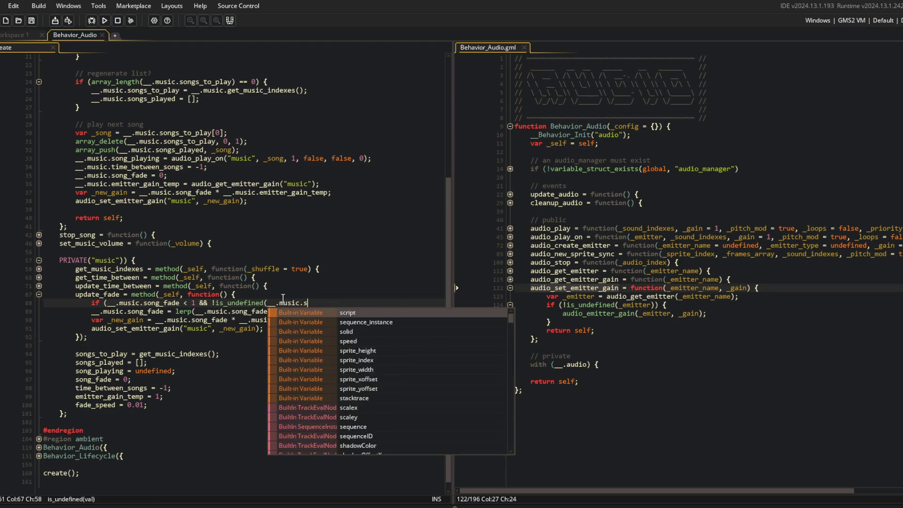
type("_p")
key("Tab")
type(")) {")
Indent the fade lines inside the new condition and close it with a brace
key("Down")
key("Home")
key("shift+Down")
key("shift+Down")
key("shift+Down")
key("Tab")
key("Up")
key("End")
key("Return")
type("}")
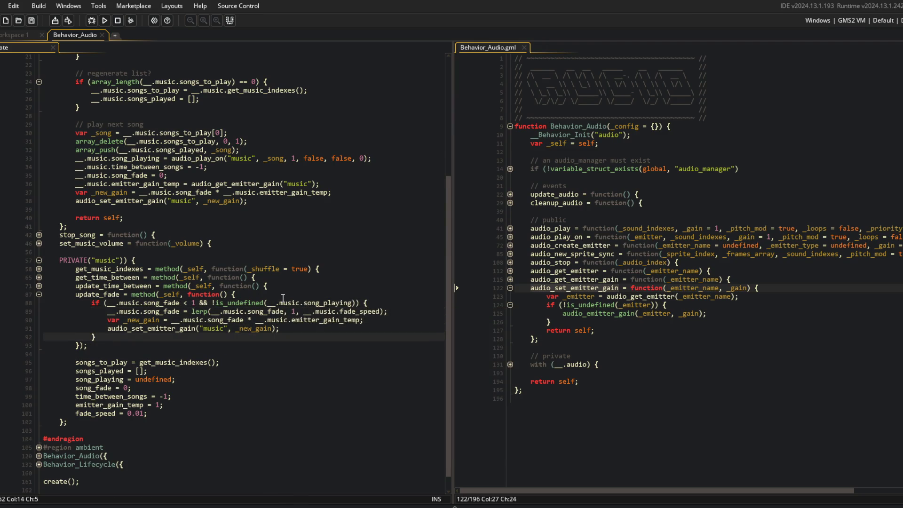
left_click(111, 226)
left_click(127, 202)
left_click(143, 336)
left_click(160, 302)
left_click(273, 303)
left_click(214, 286)
left_click(184, 304)
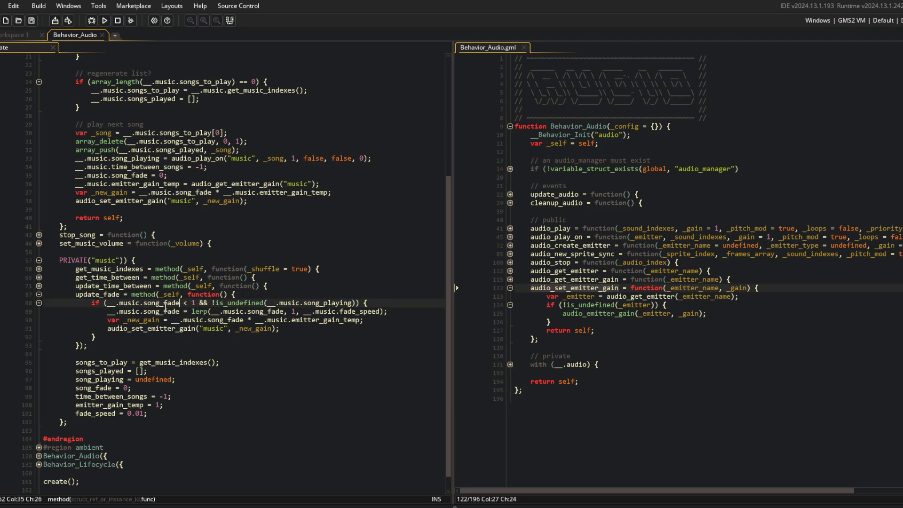
left_click_drag(106, 310, 305, 336)
left_click(135, 260)
left_click(104, 20)
mouse_move(242, 506)
left_click(405, 184)
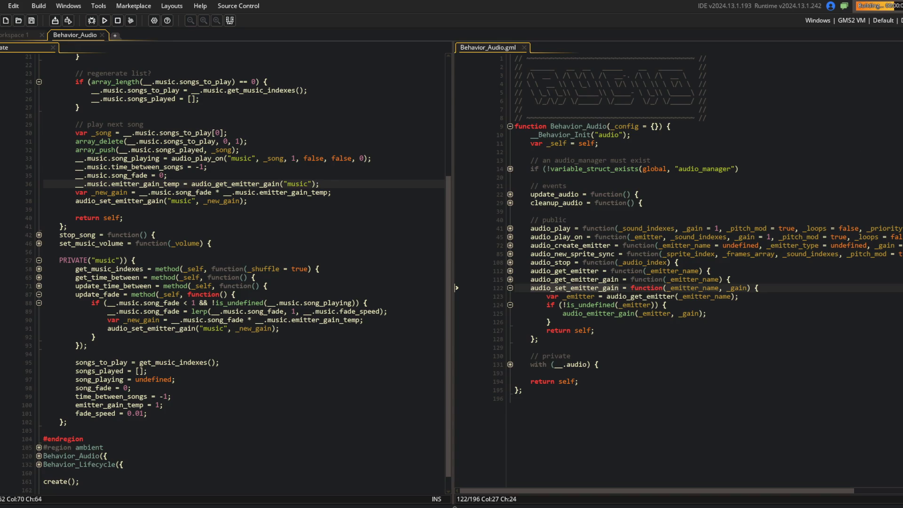
left_click(896, 21)
left_click(78, 57)
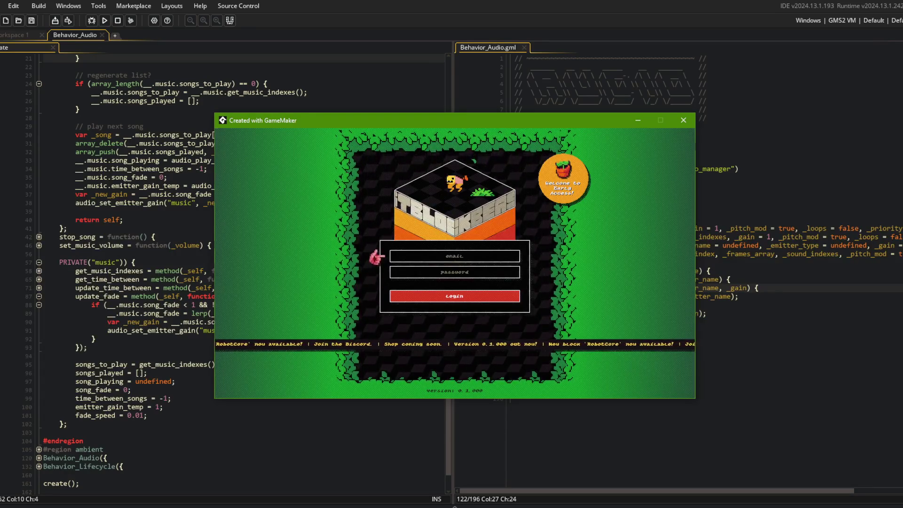
left_click(842, 20)
left_click(195, 84)
left_click(104, 20)
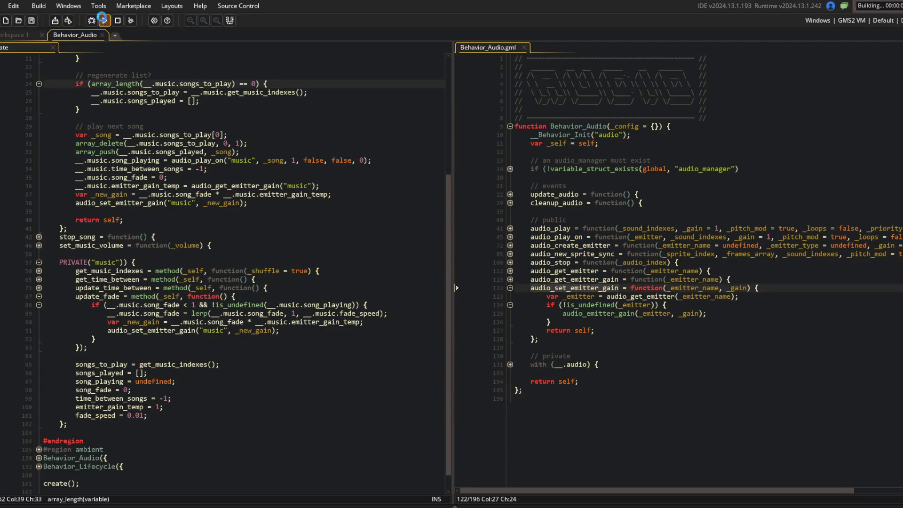
scroll(188, 226, "up", 5)
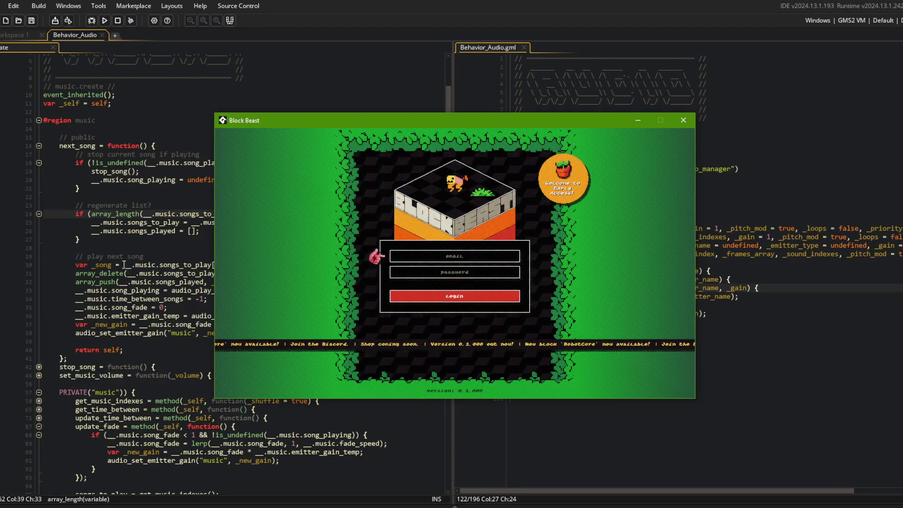
left_click(683, 120)
scroll(126, 262, "down", 6)
scroll(126, 262, "up", 1)
left_click(166, 322)
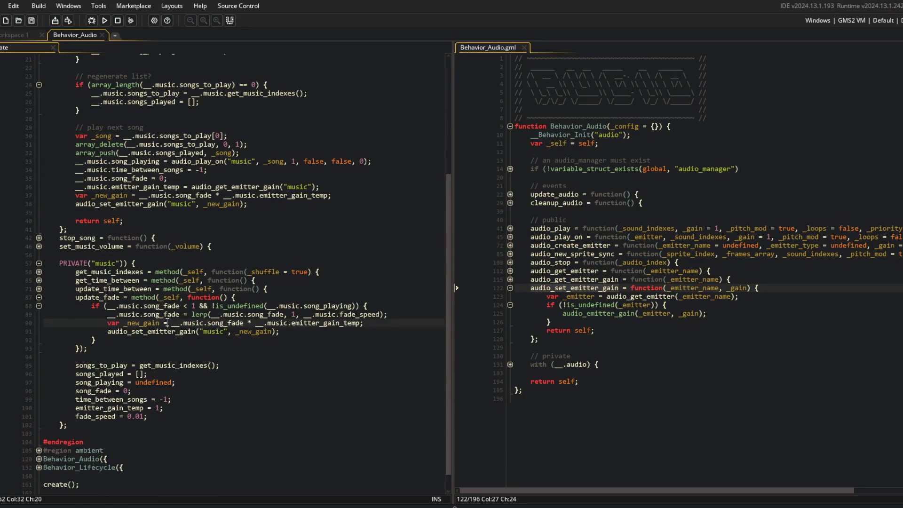
left_click(39, 467)
scroll(40, 447, "down", 2)
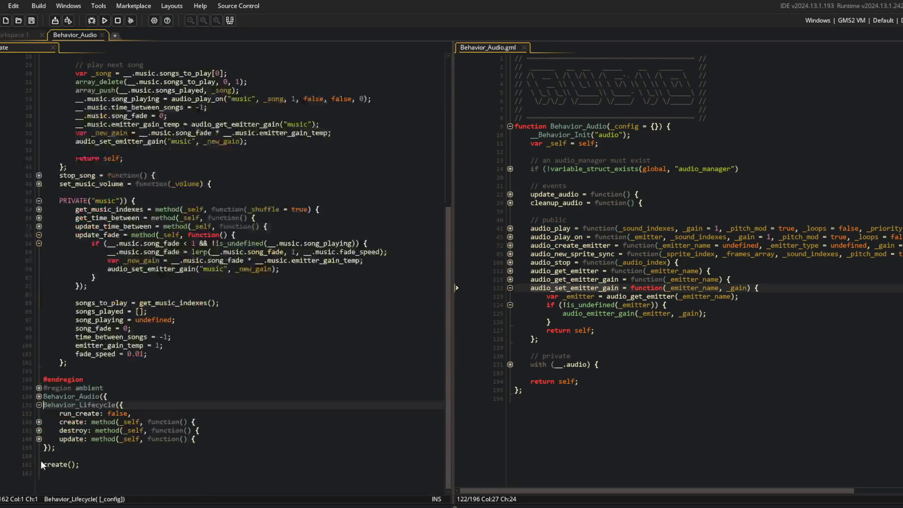
left_click(40, 439)
scroll(170, 419, "down", 4)
left_click(306, 397)
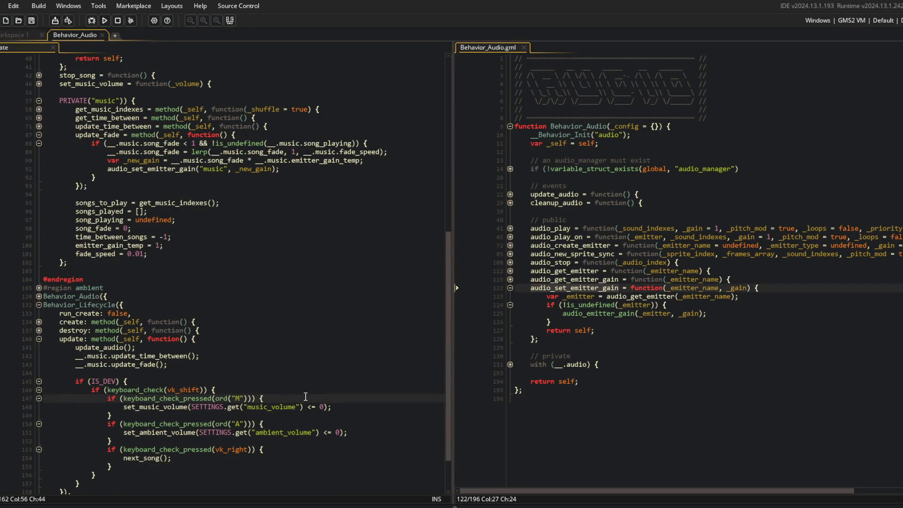
scroll(89, 272, "up", 8)
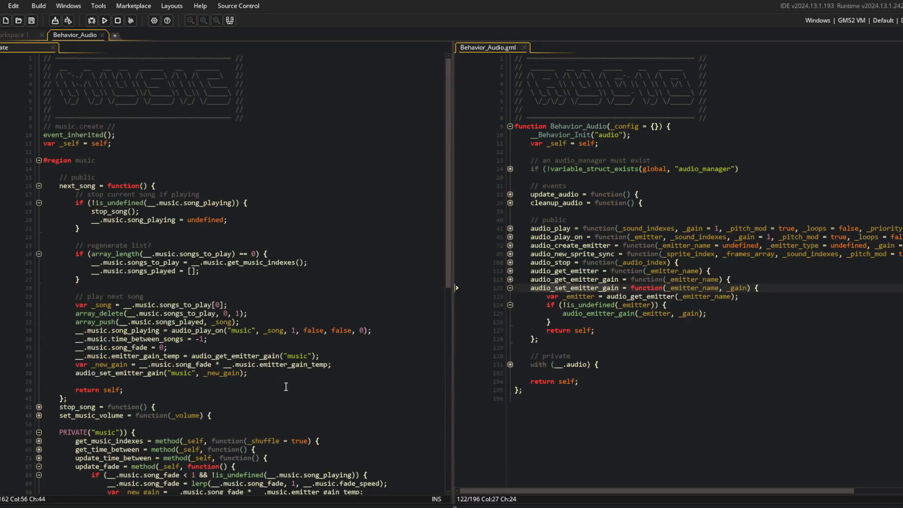
left_click(39, 295)
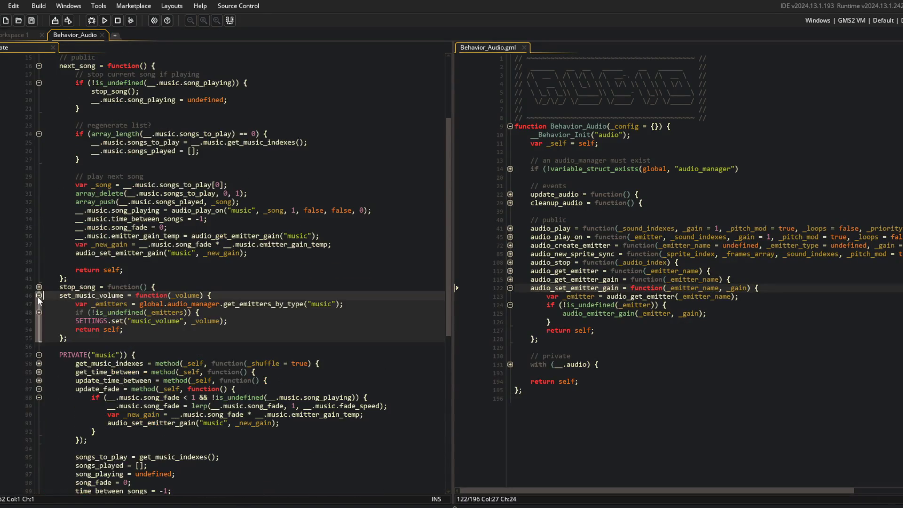
left_click(38, 321)
scroll(37, 292, "down", 2)
left_click(39, 262)
left_click(39, 261)
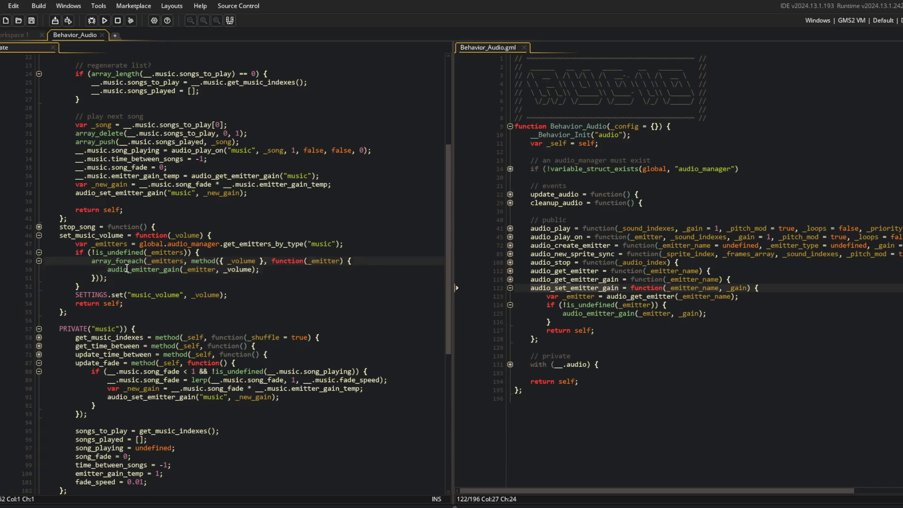
left_click_drag(43, 269, 230, 287)
left_click(230, 278)
scroll(235, 278, "down", 7)
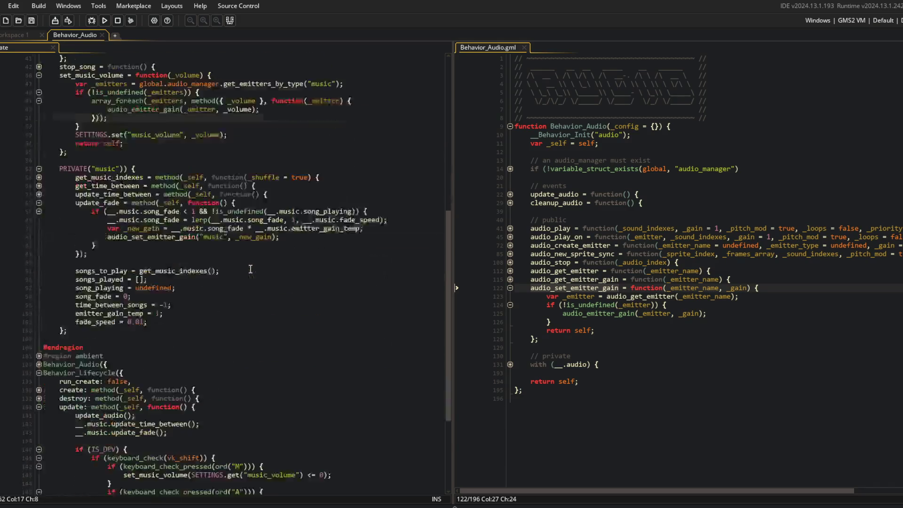
scroll(250, 269, "up", 3)
left_click(209, 152)
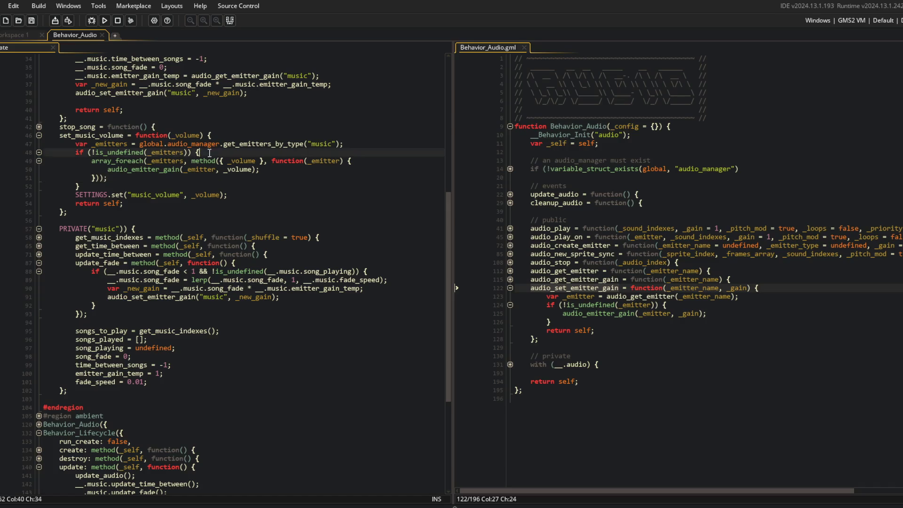
left_click(226, 203)
scroll(262, 209, "up", 1)
scroll(262, 209, "down", 3)
scroll(262, 209, "up", 2)
scroll(263, 209, "down", 6)
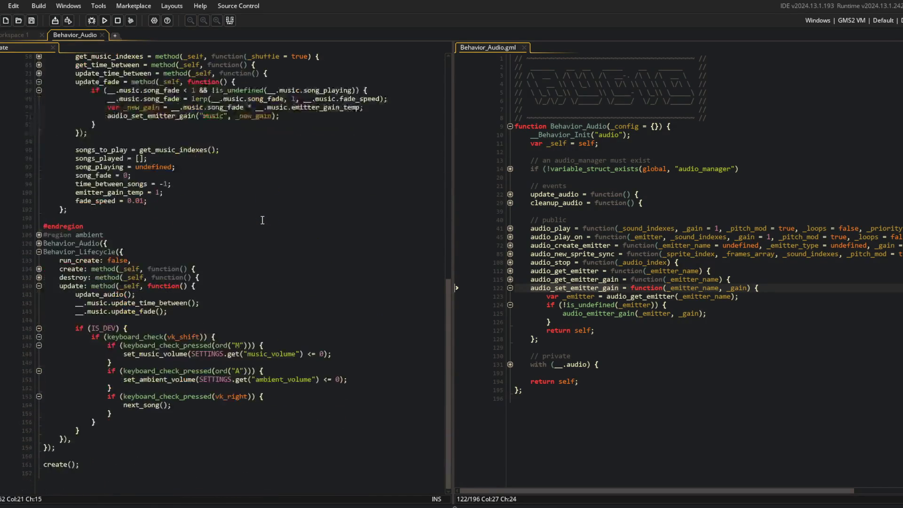
left_click(179, 198)
left_click(107, 185)
left_click(112, 176)
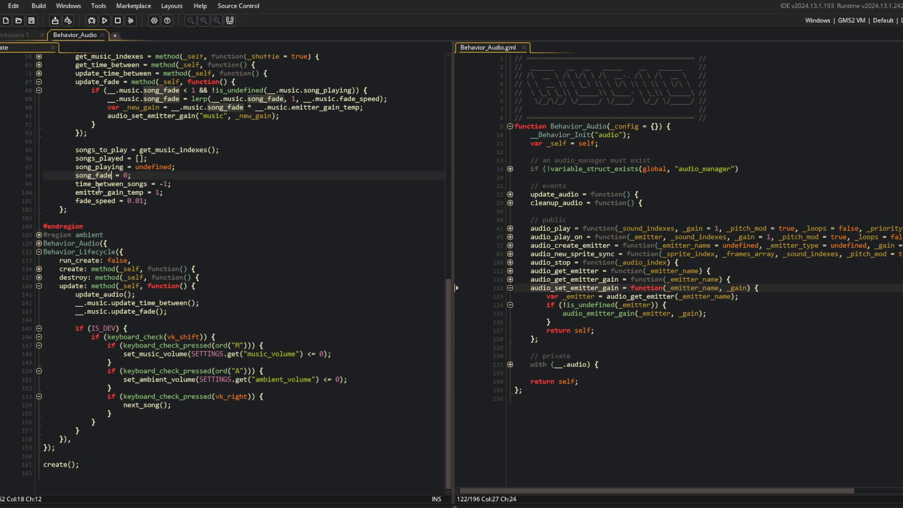
double_click(96, 183)
left_click(93, 175)
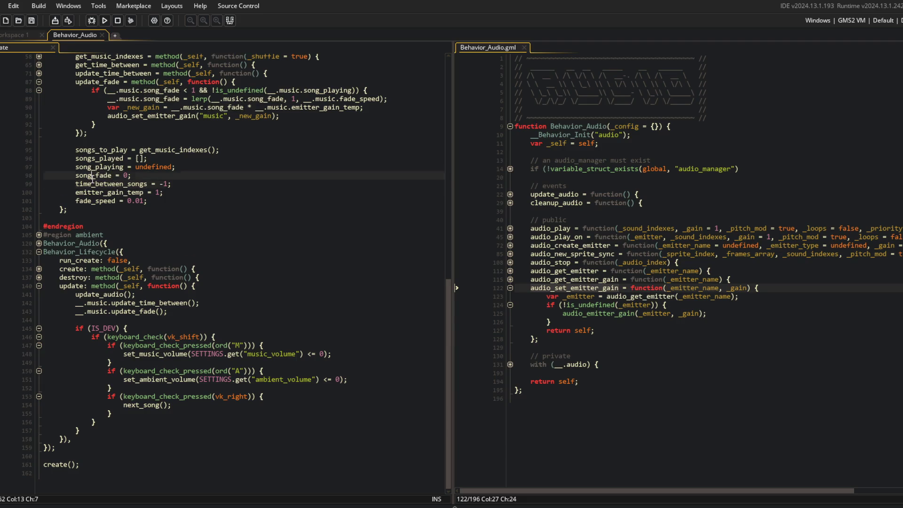
double_click(93, 201)
double_click(89, 175)
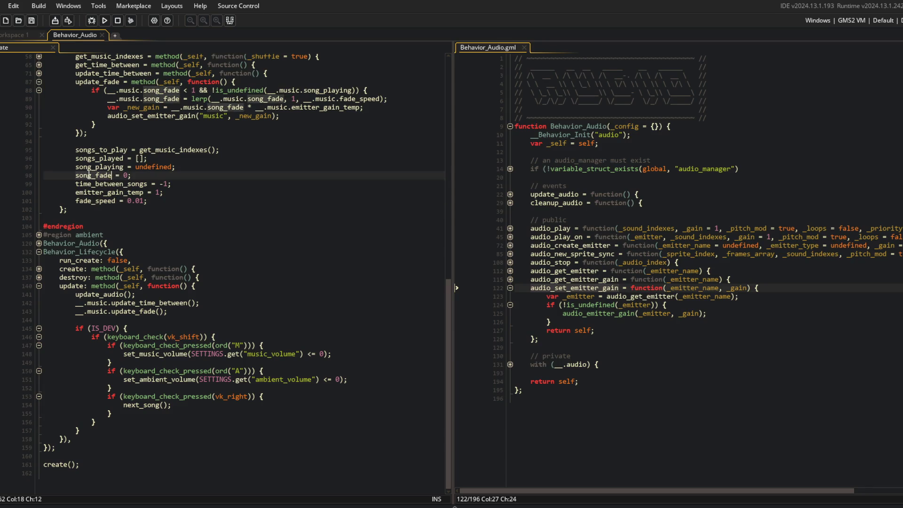
left_click(321, 363)
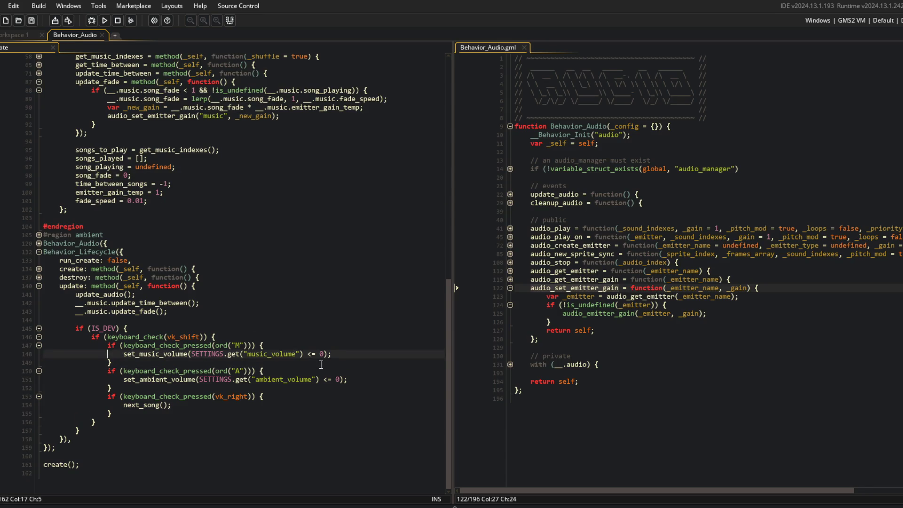
Add __.music.song_fade = (SETTINGS.get("music_volume") > 0); to the music toggle and run with F5
key("Return")
type("__.music.song_fade = ")
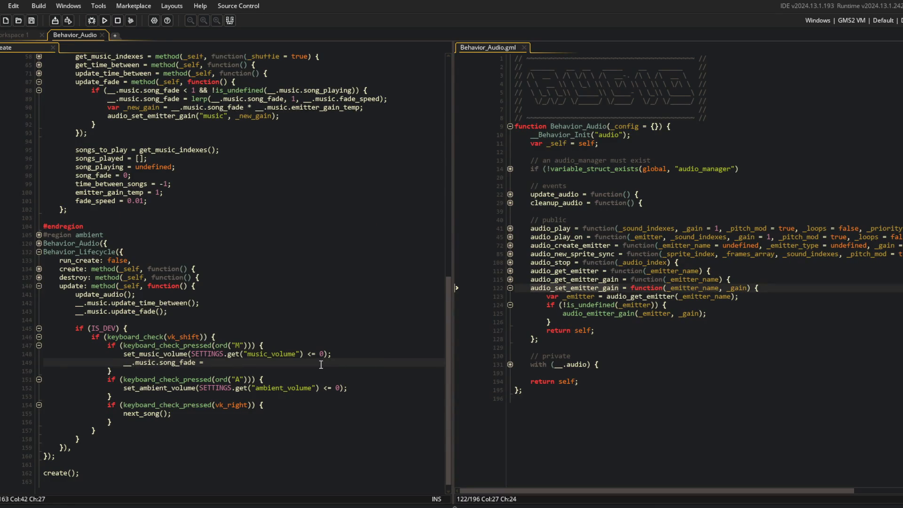
type("SETTINGS.get(\"music_volume\");")
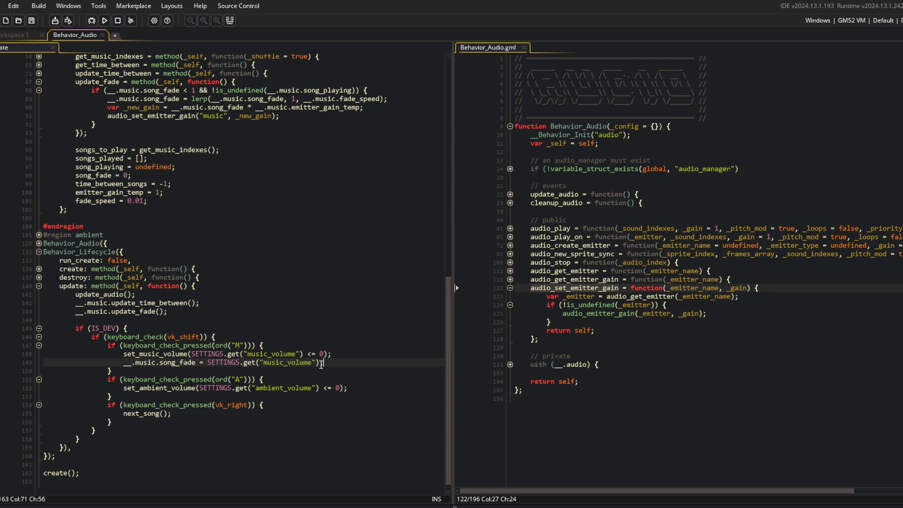
key("F5")
type("(")
key("End")
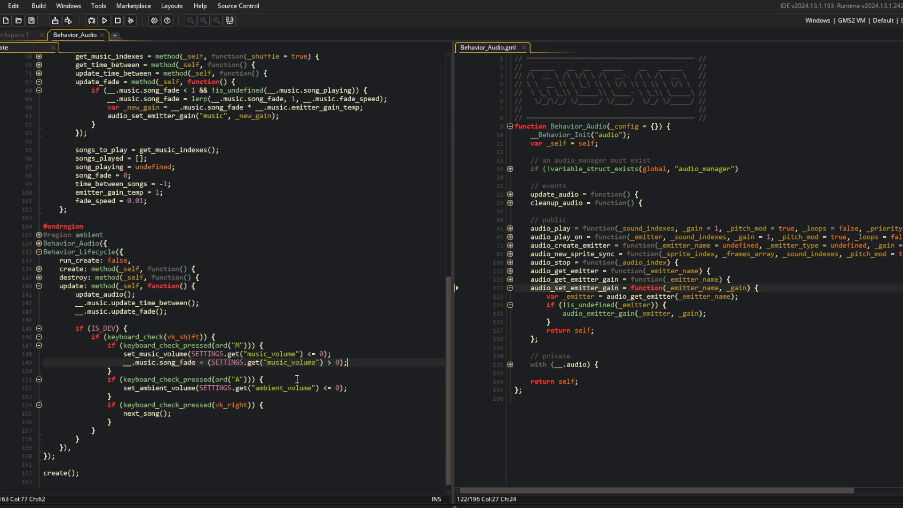
key("F5")
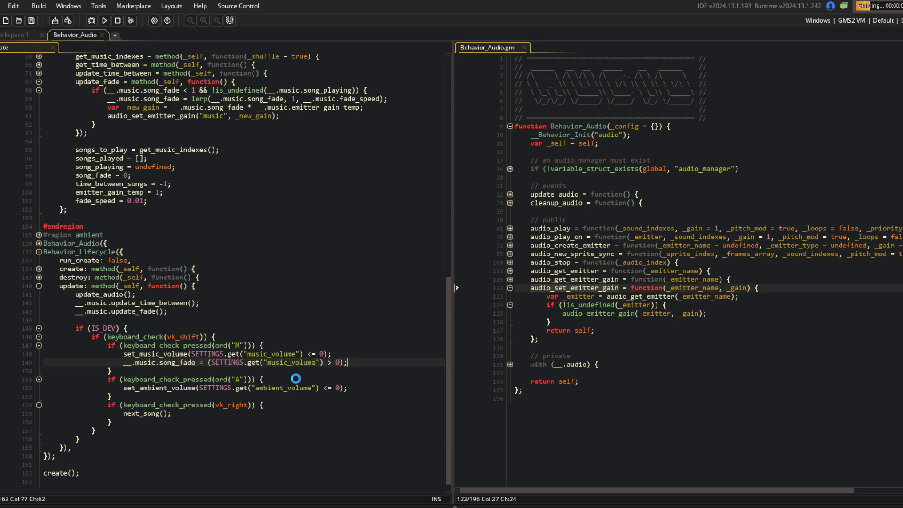
Let Block Beast reach its login screen, then return to the fade_speed line in Behavior_Audio
scroll(306, 336, "down", 1)
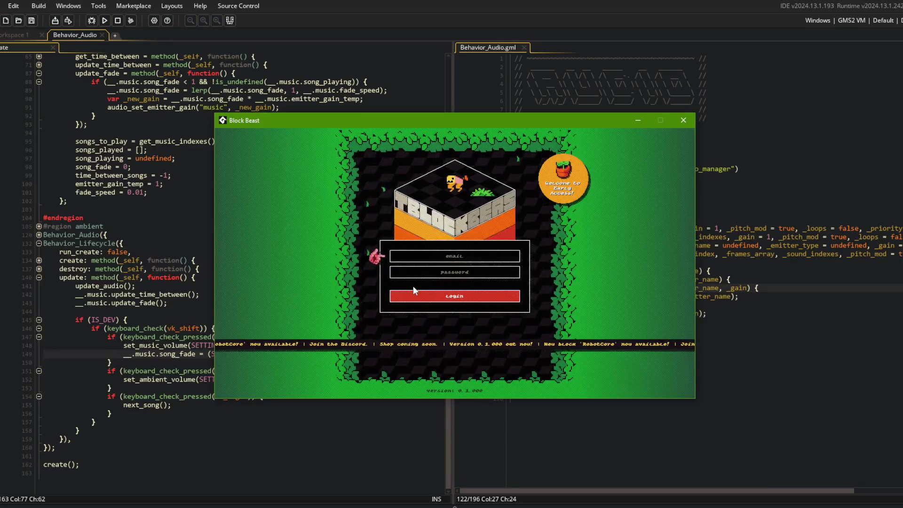
left_click(137, 149)
scroll(163, 182, "up", 10)
key("alt+Tab")
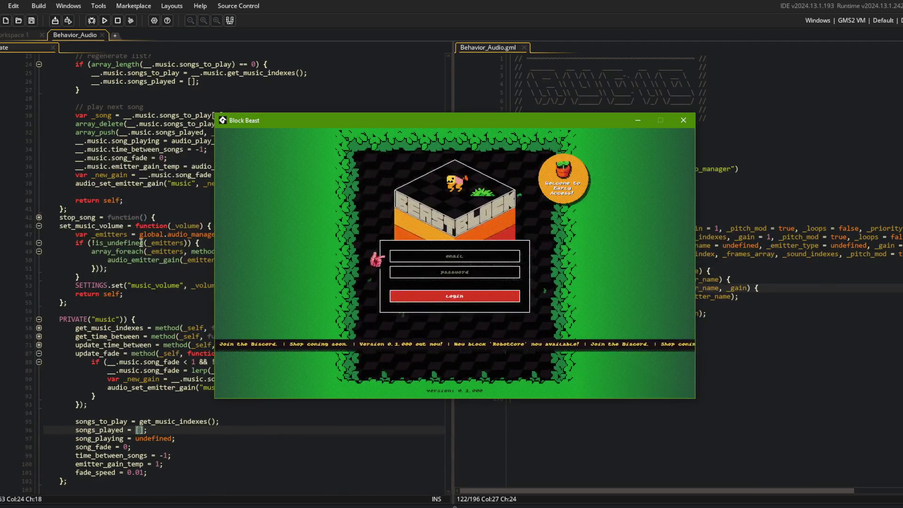
left_click(139, 243)
scroll(140, 243, "down", 4)
left_click(163, 371)
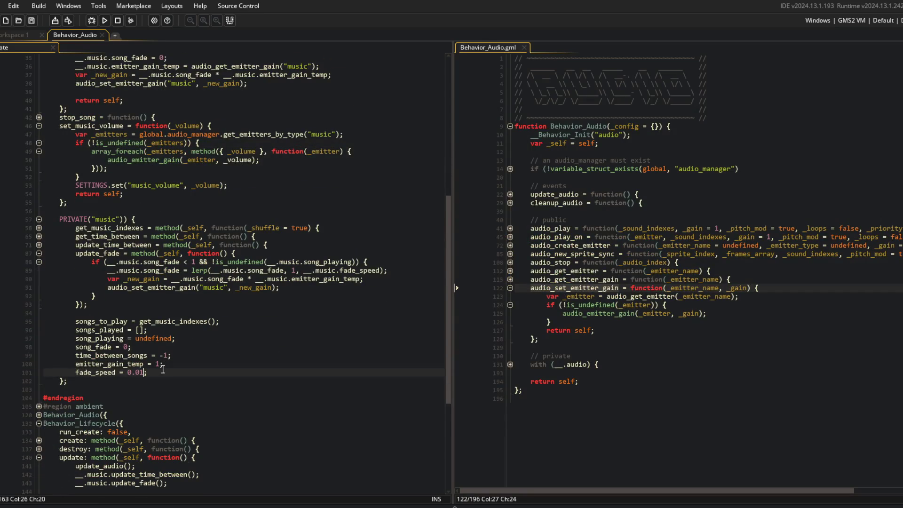
type("0")
Rebuild and run the game with fade_speed 0.001, listen to the fade-in, then close it
key("F5")
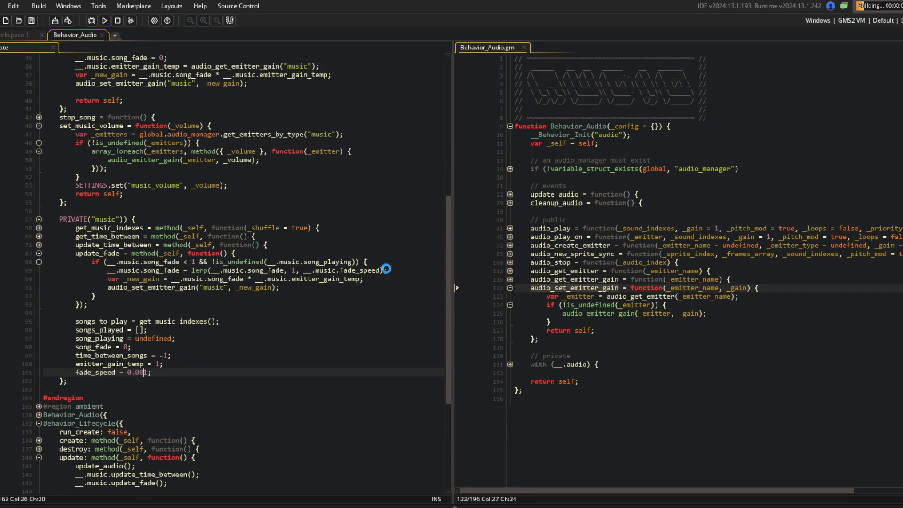
scroll(225, 273, "up", 2)
left_click(164, 302)
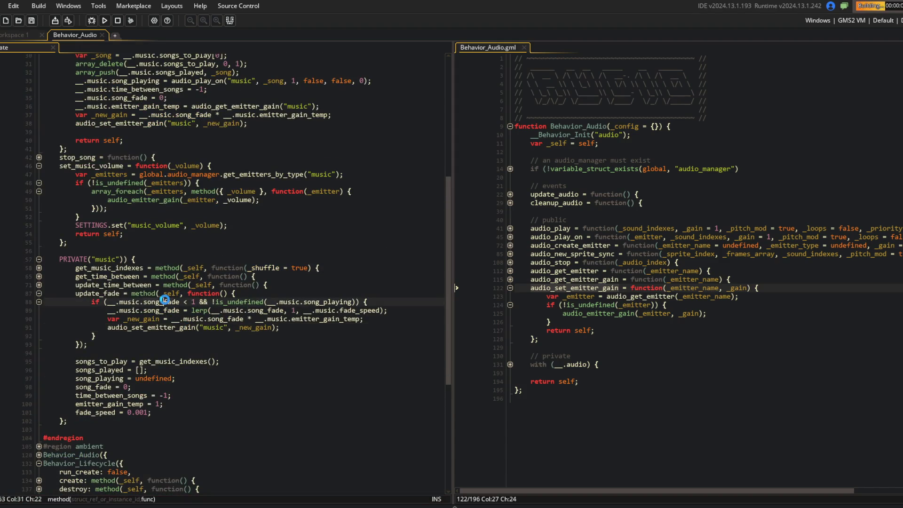
scroll(165, 300, "down", 8)
scroll(262, 356, "up", 14)
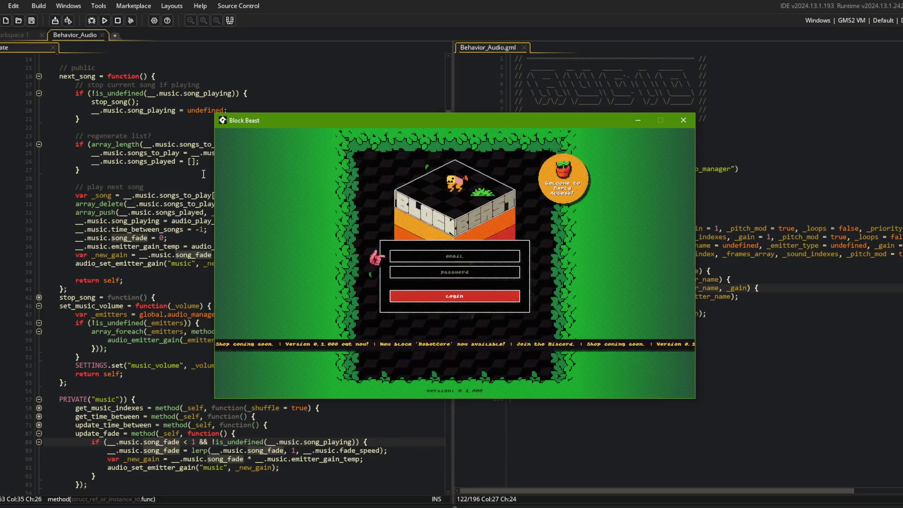
key("Escape")
scroll(304, 358, "down", 4)
left_click(305, 358)
key("Down")
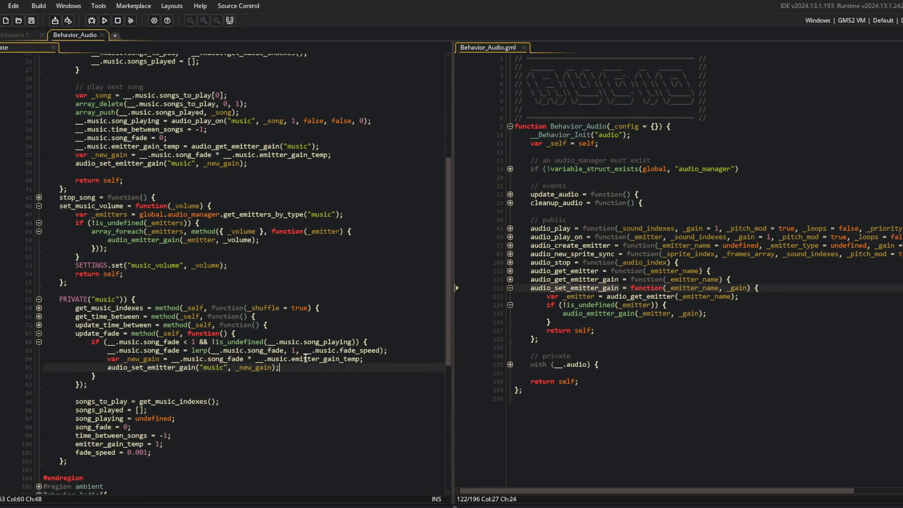
Add show_debug_message(_new_gain); after the audio_set_emitter_gain call in update_fade
key("Return")
type("show_debug_mess")
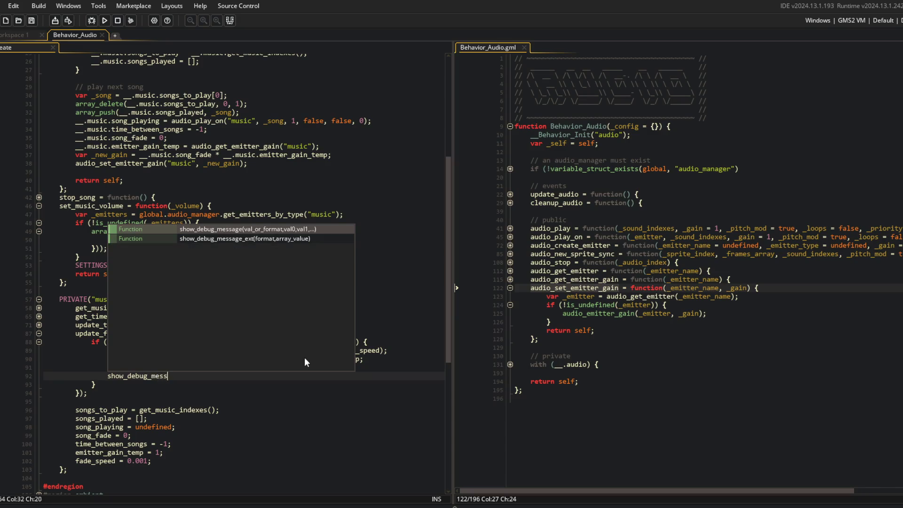
key("Return")
type("_new_Gain)")
key("BackSpace")
key("BackSpace")
key("BackSpace")
type("gain);")
Run the game and check the printed gain values in the Output panel
key("F5")
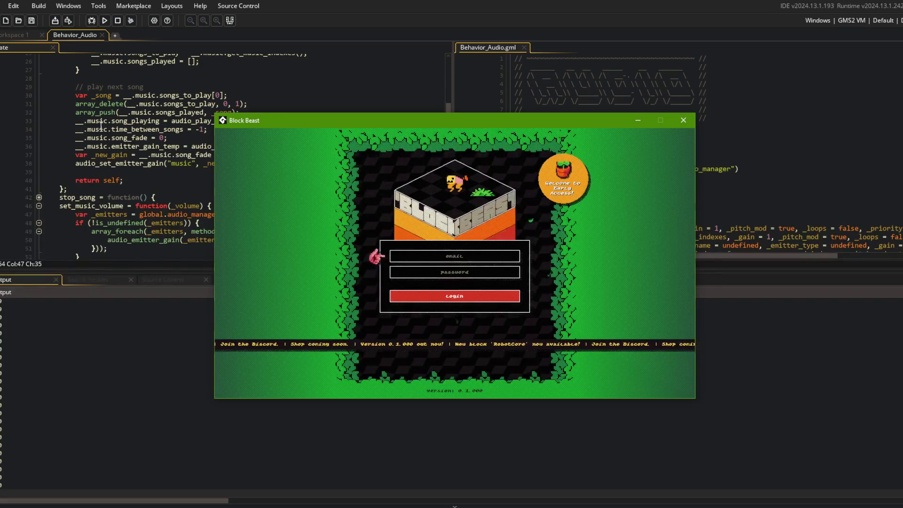
left_click(101, 126)
scroll(113, 132, "down", 8)
scroll(247, 136, "up", 3)
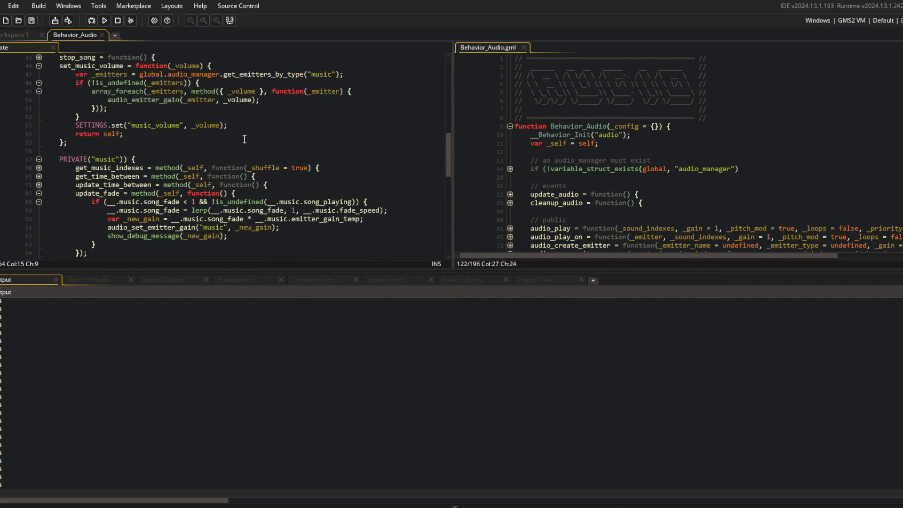
scroll(244, 139, "up", 2)
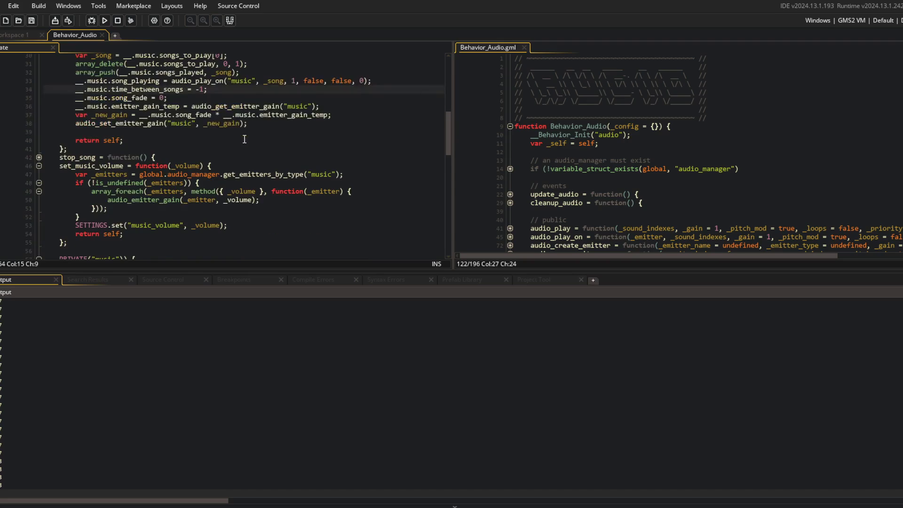
scroll(244, 139, "up", 6)
Scroll through the Behavior_Audio code around set_music_volume and update_fade
scroll(244, 139, "down", 5)
scroll(244, 139, "down", 6)
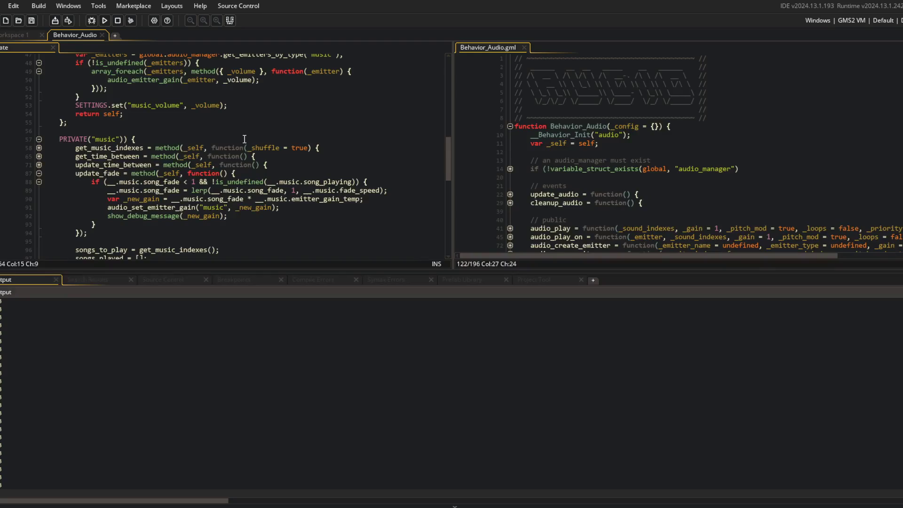
scroll(244, 139, "up", 3)
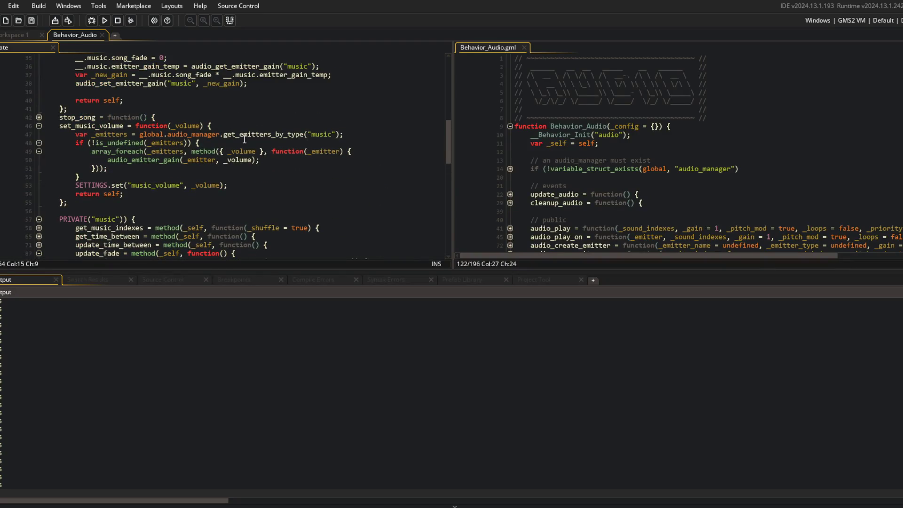
scroll(244, 139, "down", 5)
scroll(244, 139, "up", 1)
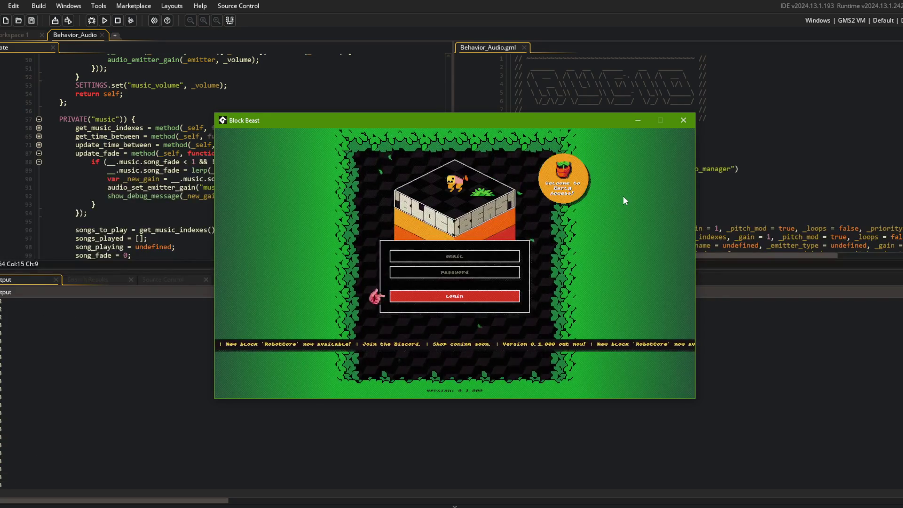
Log into Block Beast, open Settings to confirm Music Volume is 50%, then return to the code
key("Return")
key("Right")
key("Right")
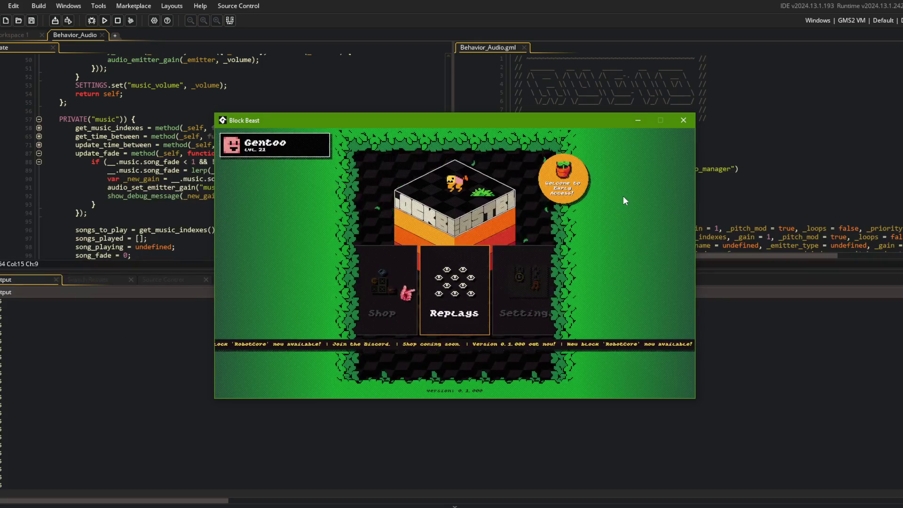
key("Right")
key("Return")
key("Down")
key("Down")
key("Down")
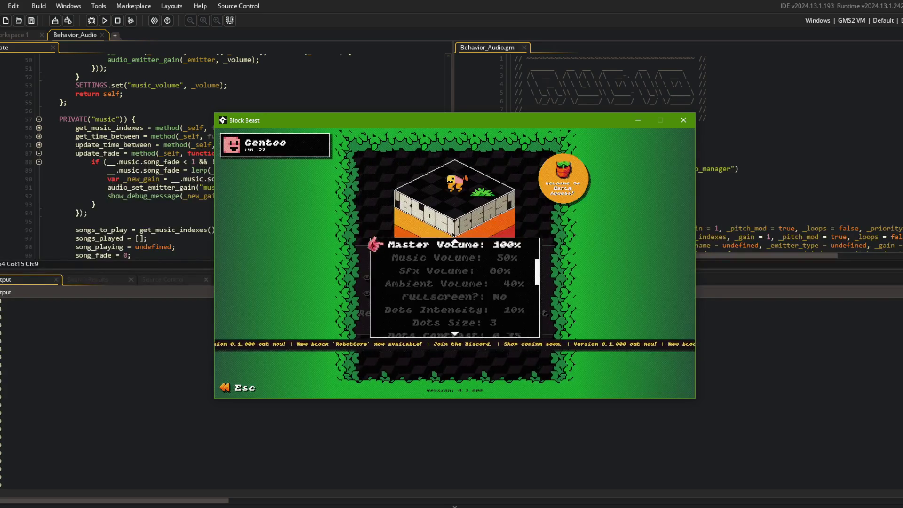
left_click(124, 94)
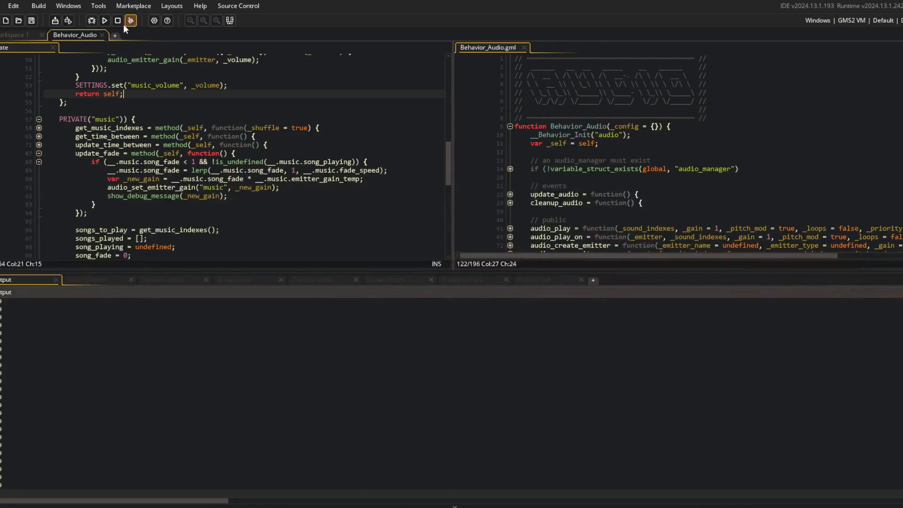
left_click(212, 196)
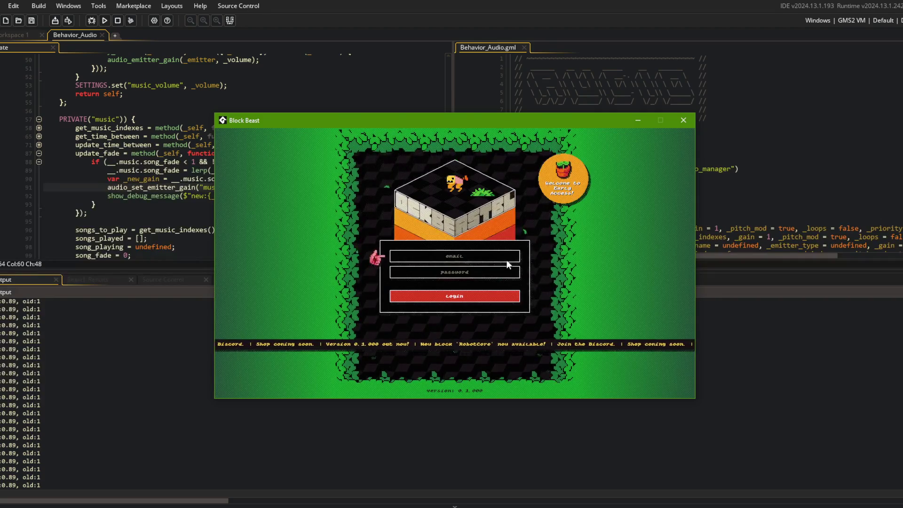
Look over the fade_speed and update_fade code in Behavior_Audio
left_click(96, 168)
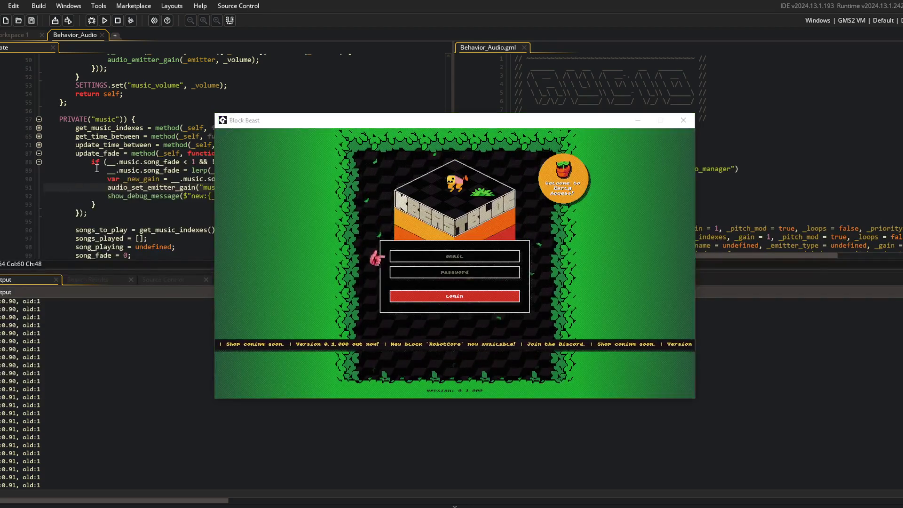
scroll(212, 168, "down", 4)
left_click(213, 168)
key("Down")
key("Down")
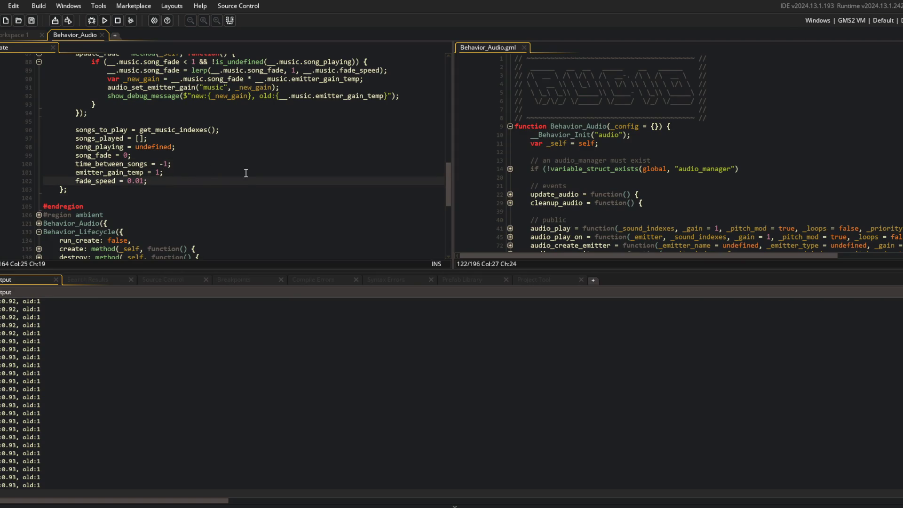
scroll(245, 173, "up", 3)
left_click(268, 218)
key("Up")
key("Up")
scroll(226, 171, "down", 2)
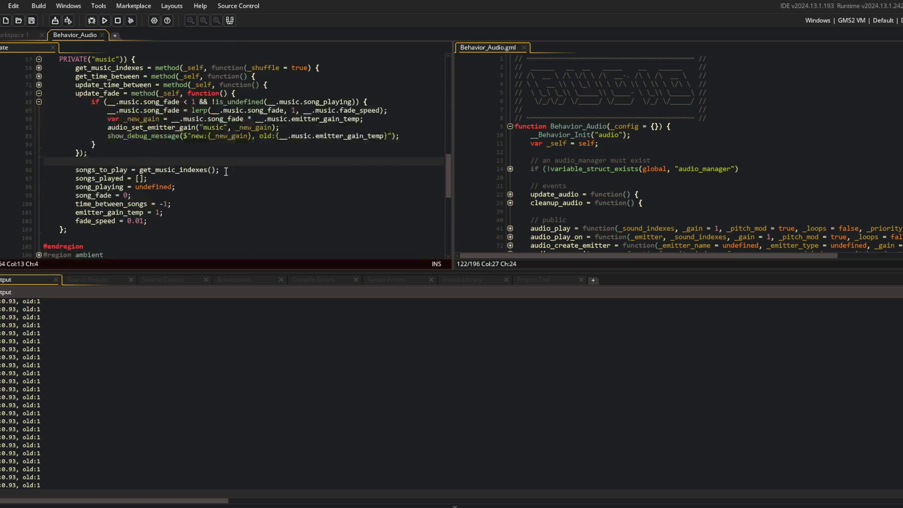
Stop the running Block Beast game and rebuild and launch it from the toolbar
key("Up")
key("Up")
key("alt+Tab")
left_click(118, 20)
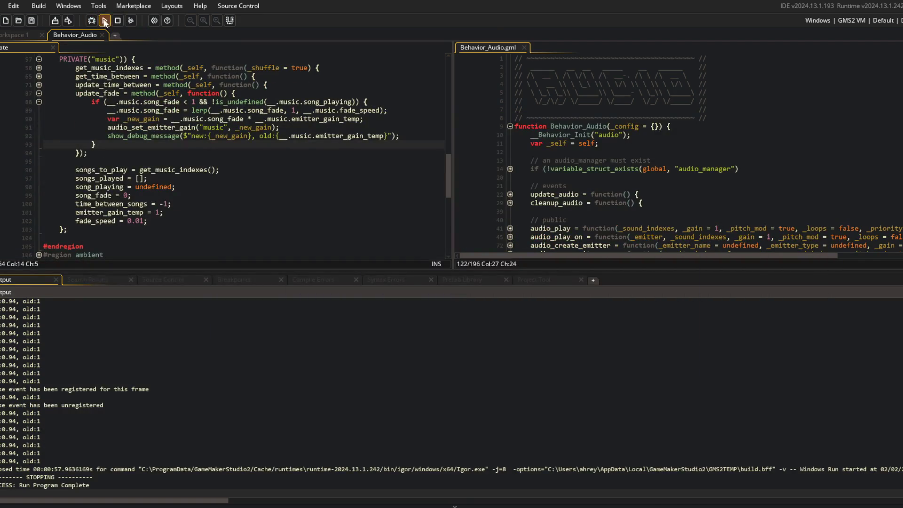
left_click(104, 20)
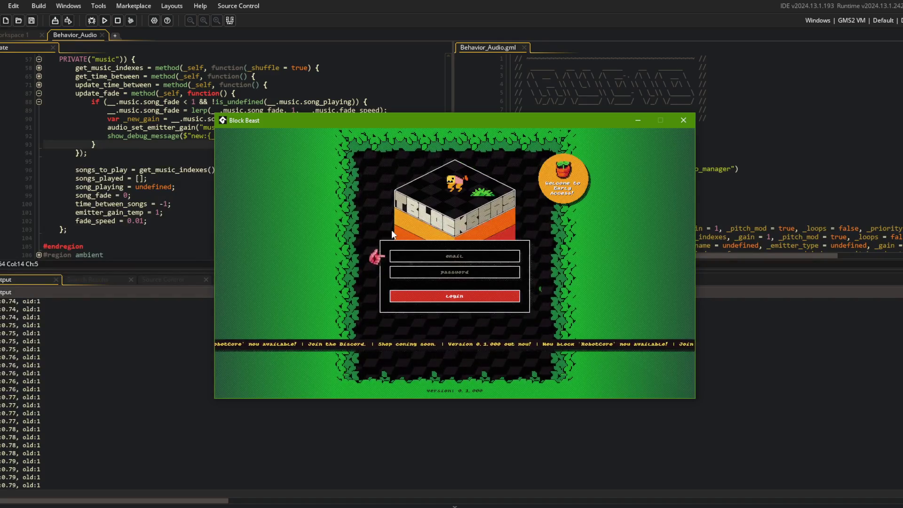
Run Block Beast with fade_speed lowered to 0.005
left_click(177, 203)
left_click(144, 220)
type("05")
key("F5")
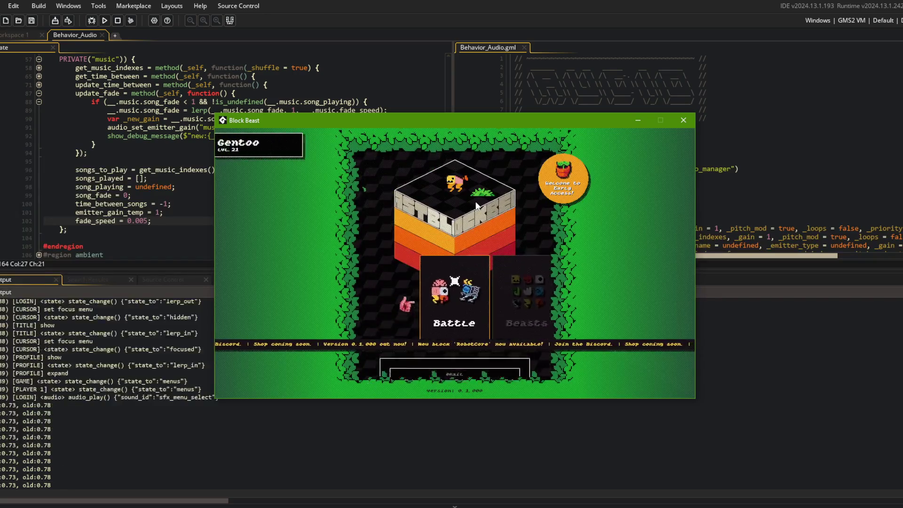
Check the in-game Music Volume setting, then return to the update_fade code
key("Right")
key("Return")
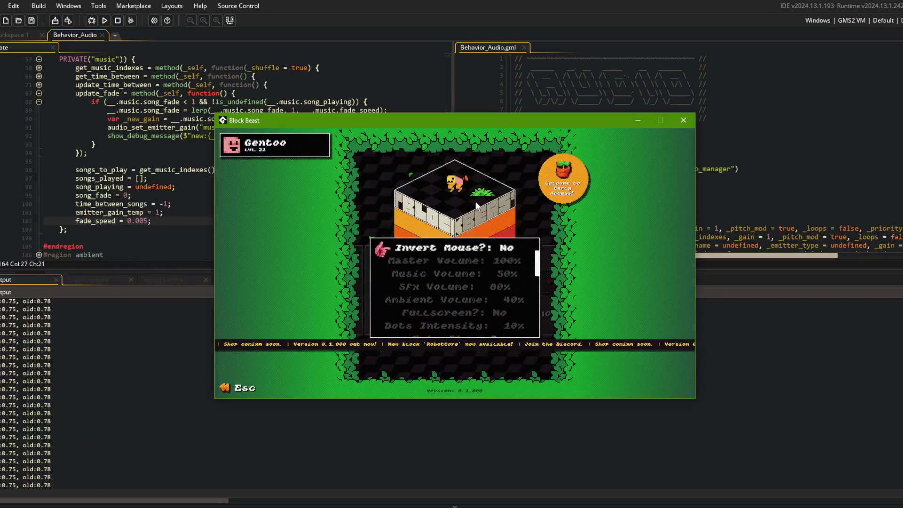
left_click(107, 85)
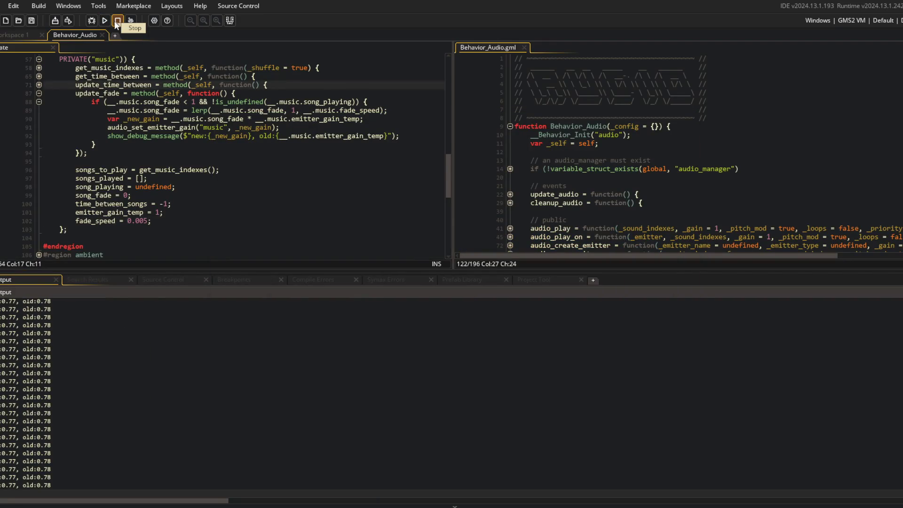
left_click(140, 127)
Stop the game, hide the output panel and set fade_speed to 0.001
left_click(119, 21)
left_click(233, 162)
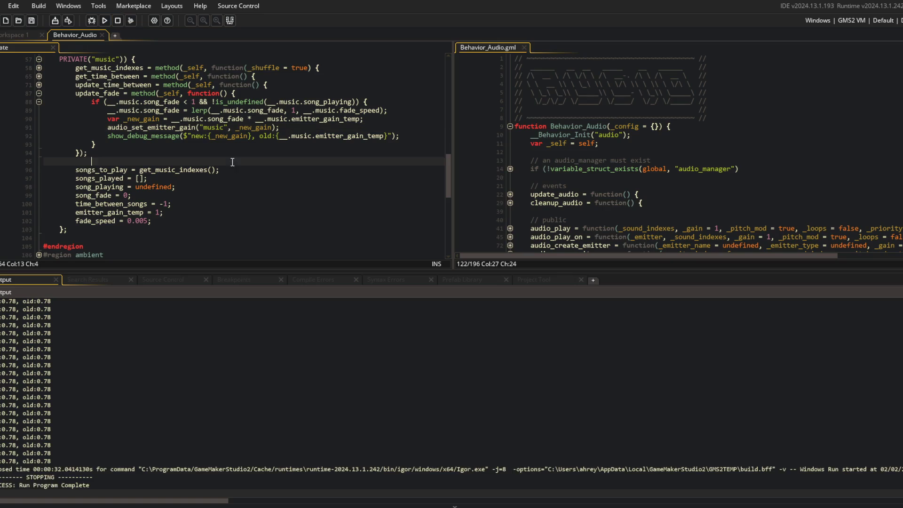
left_click(226, 21)
left_click(167, 236)
left_click(146, 321)
key("BackSpace")
Review where emitter_gain_temp is used and inspect the music_volume toggle code
key("Up")
key("Up")
key("Up")
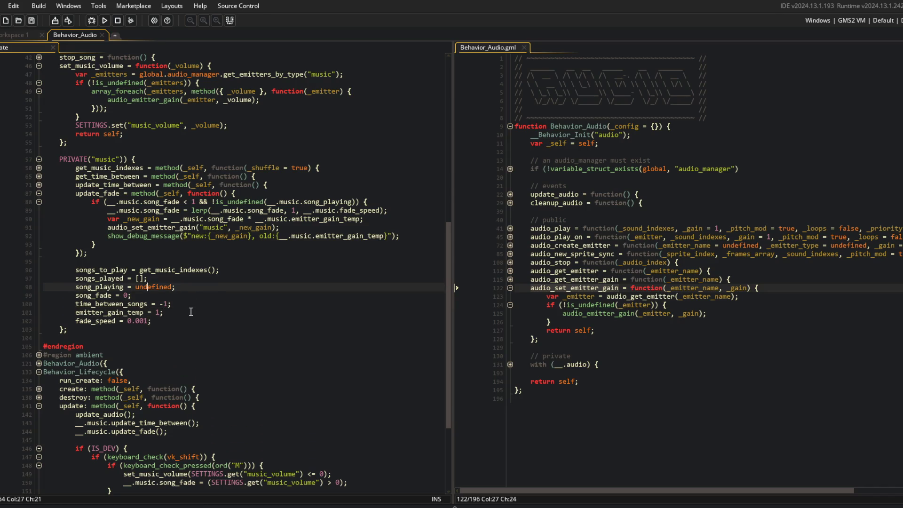
key("Up")
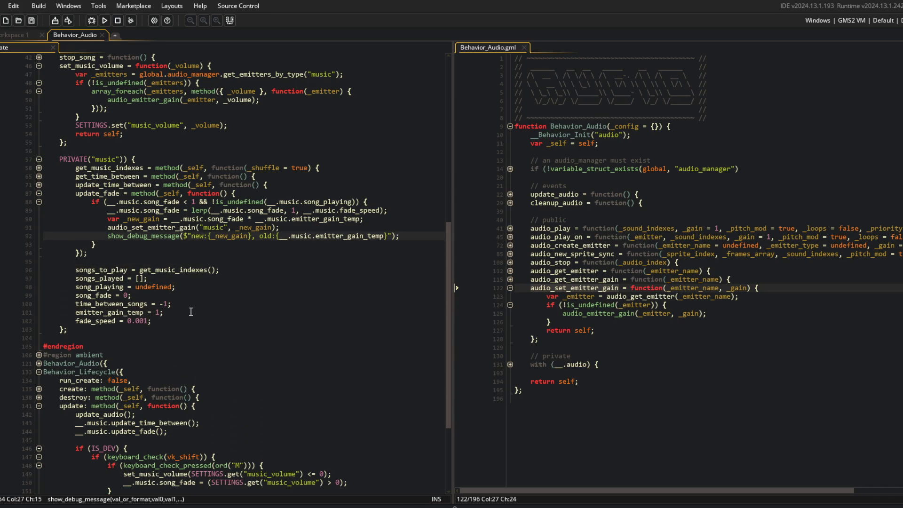
scroll(349, 256, "up", 3)
left_click(203, 86)
double_click(170, 87)
scroll(208, 213, "up", 5)
scroll(208, 213, "down", 8)
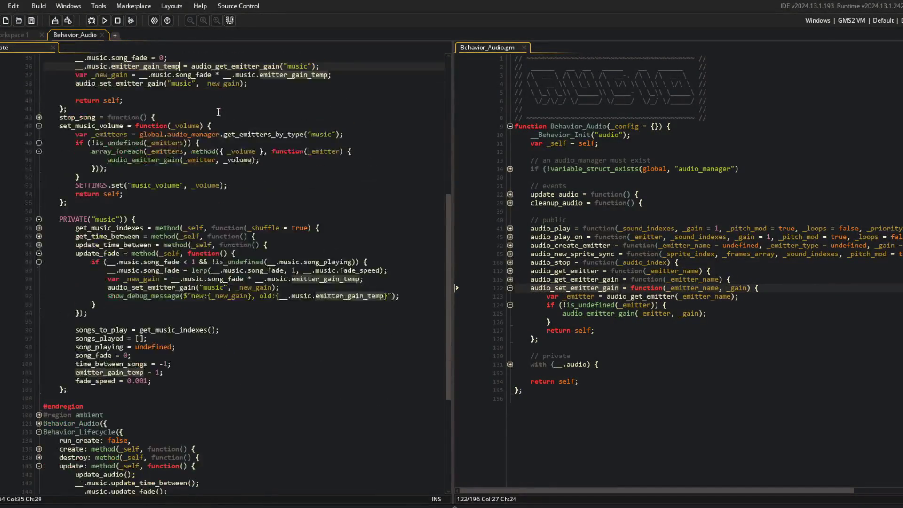
scroll(209, 213, "down", 5)
left_click(219, 354)
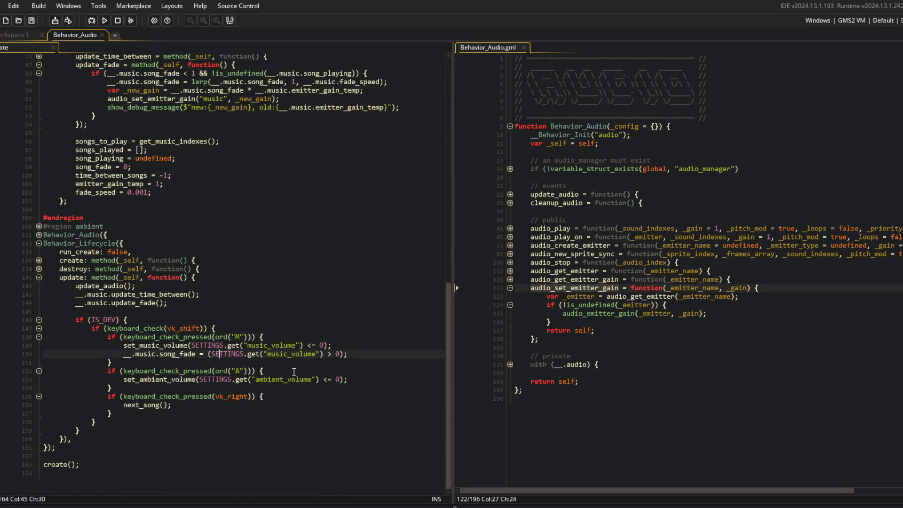
key("Up")
key("End")
key("Left")
key("Left")
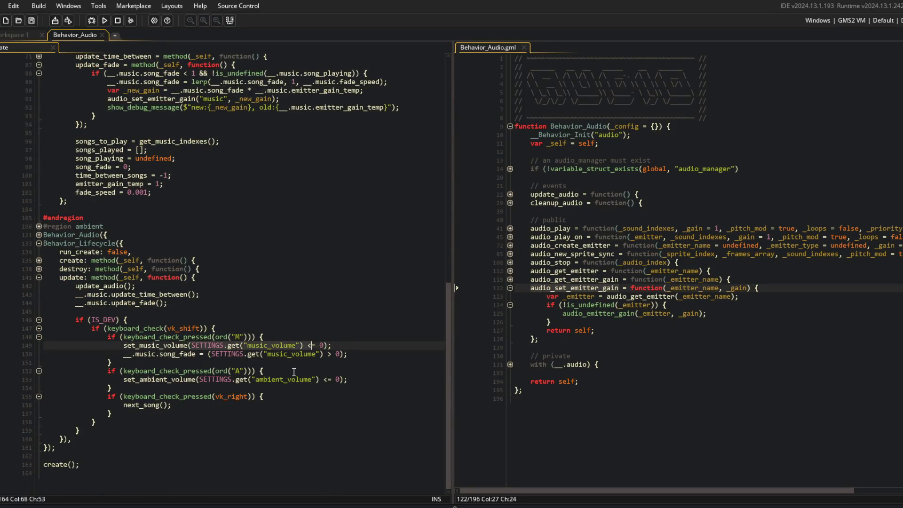
scroll(294, 372, "up", 9)
left_click(228, 259)
Delete the emitter_gain_temp assignment and use SETTINGS.get("music_volume") in new_gain
left_click(115, 104)
key("Up")
key("End")
key("shift+Home")
key("shift+Home")
key("BackSpace")
key("BackSpace")
key("Down")
key("Right")
key("Right")
key("shift+End")
key("shift+Left")
type("SETTINGS.get(\"music_volume\")")
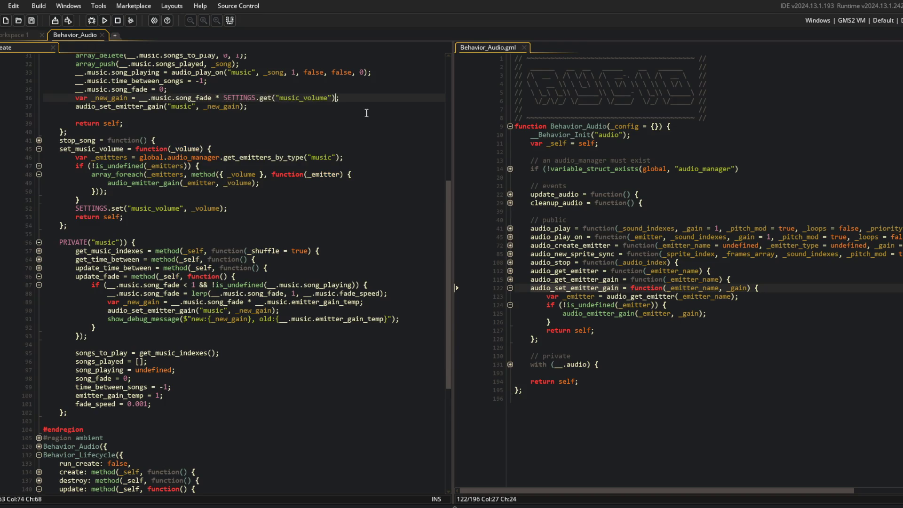
Replace emitter_gain_temp with SETTINGS.get("music_volume") in update_fade and its debug message
key("Down")
key("Down")
key("Down")
key("Home")
key("Down")
key("Down")
key("Down")
type("SETTINGS.get(\"music_volume\")")
key("Down")
key("Down")
key("ctrl+Left")
key("ctrl+Left")
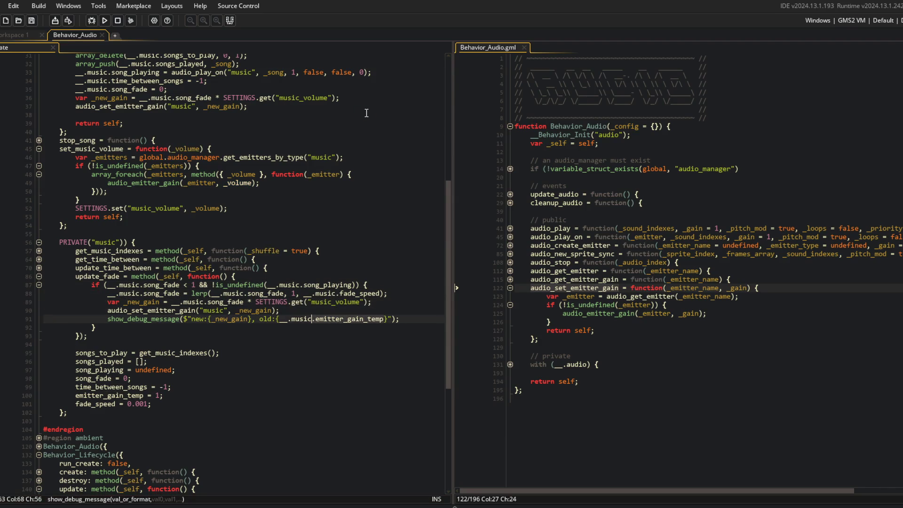
key("ctrl+z")
type("SET")
type("TINGS.get(\"music")
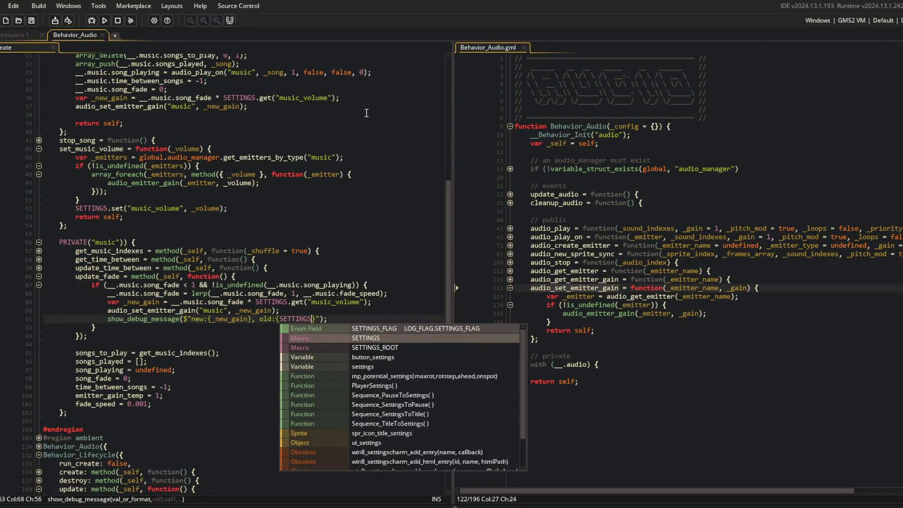
type("_volume\"")
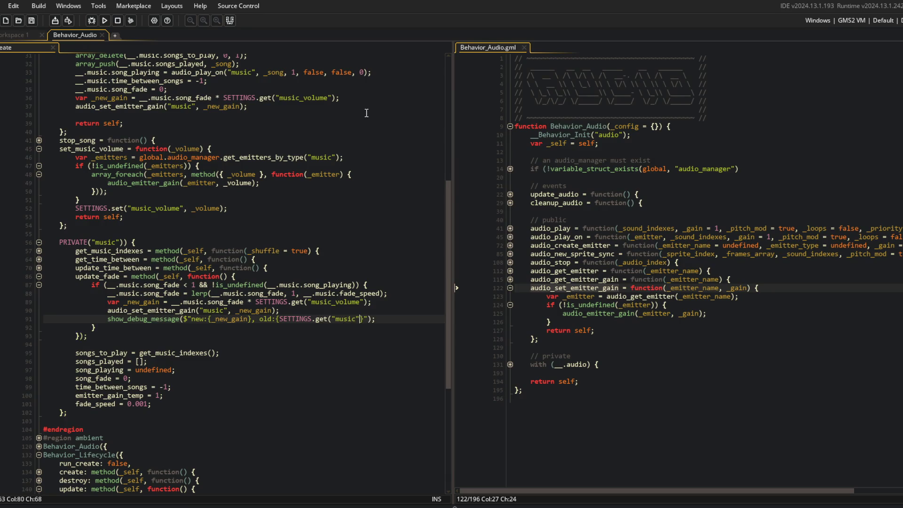
type(")")
left_click(363, 218)
Delete the emitter_gain_temp declaration line and rebuild the game
left_click(273, 311)
left_click(197, 401)
double_click(120, 395)
key("ctrl+f")
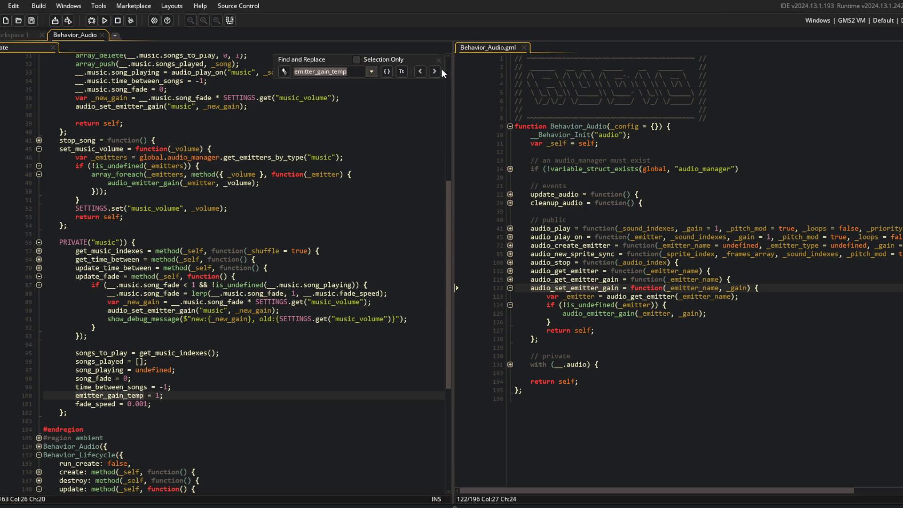
left_click(435, 71)
key("ctrl+d")
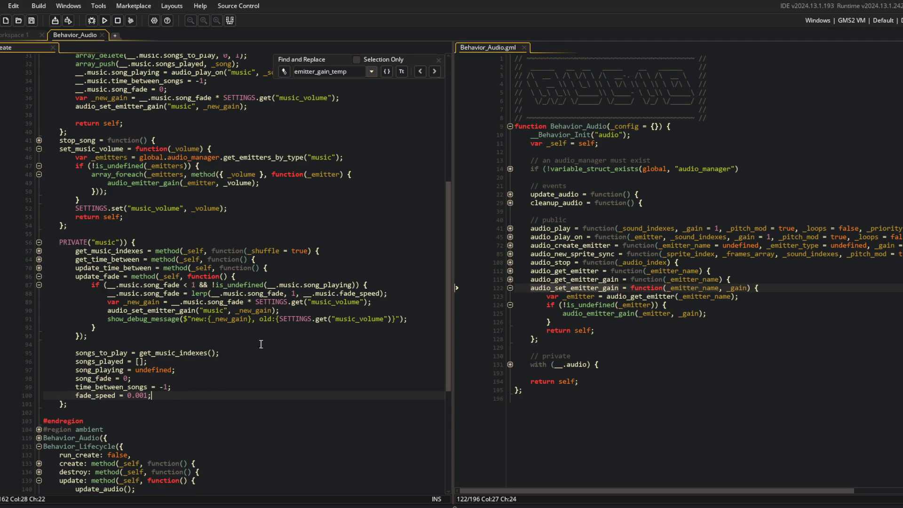
key("F5")
key("Up")
key("Up")
key("End")
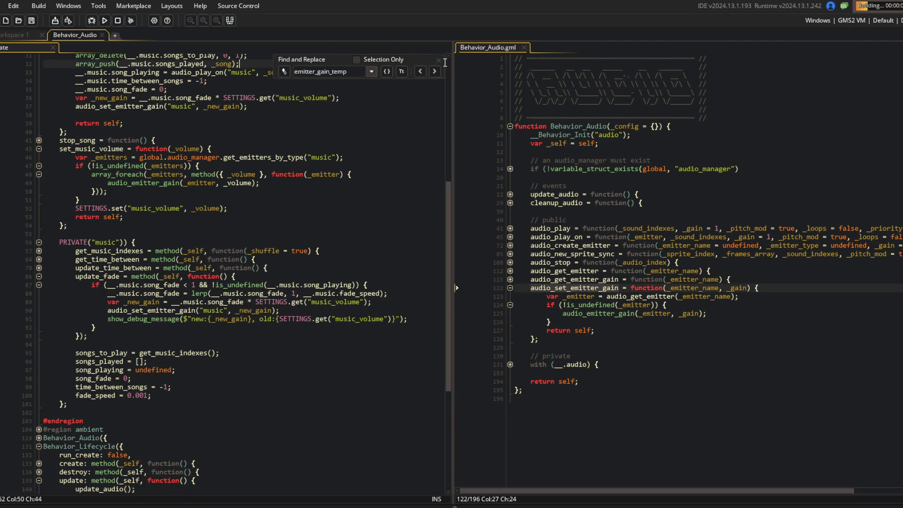
Run Block Beast and watch the new music gain rise slowly from 0.08 in the output
key("Escape")
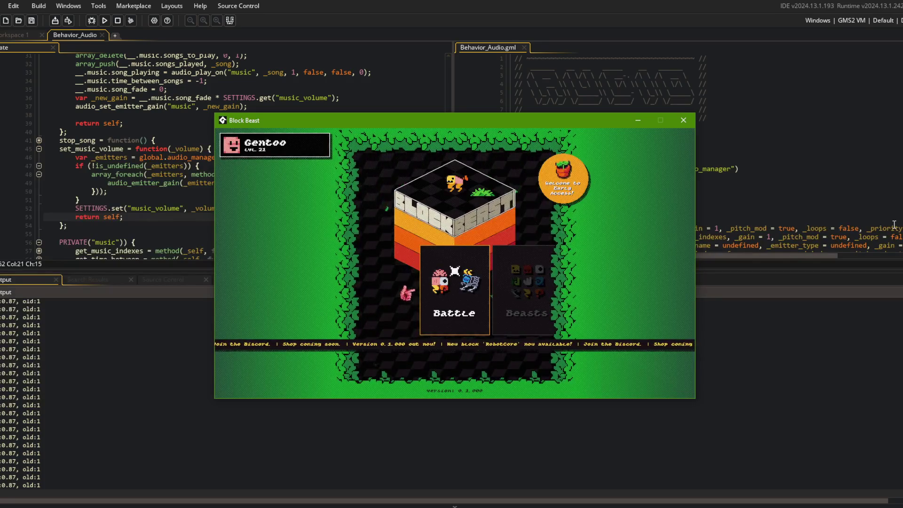
key("Right")
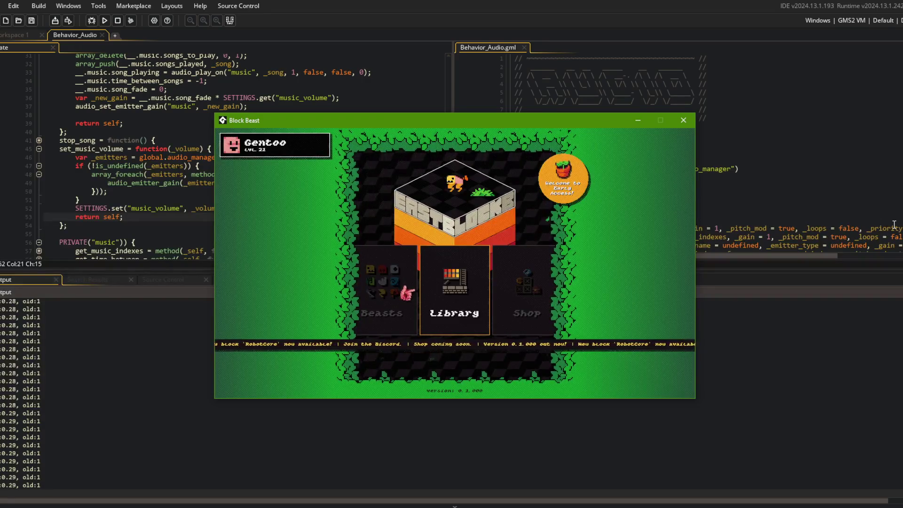
left_click(132, 209)
scroll(135, 212, "down", 4)
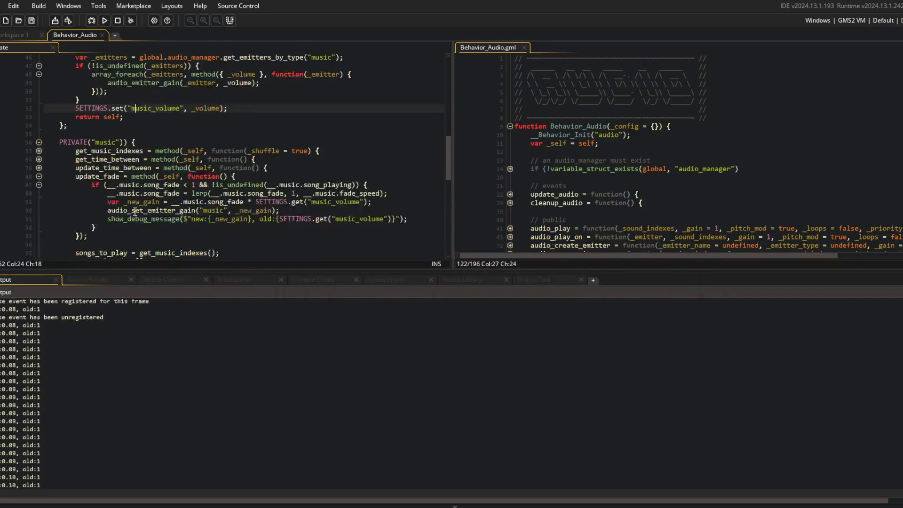
Set fade_speed to 0.0001 and test-run the game
scroll(215, 182, "down", 2)
left_click(165, 239)
key("BackSpace")
type("01")
key("F5")
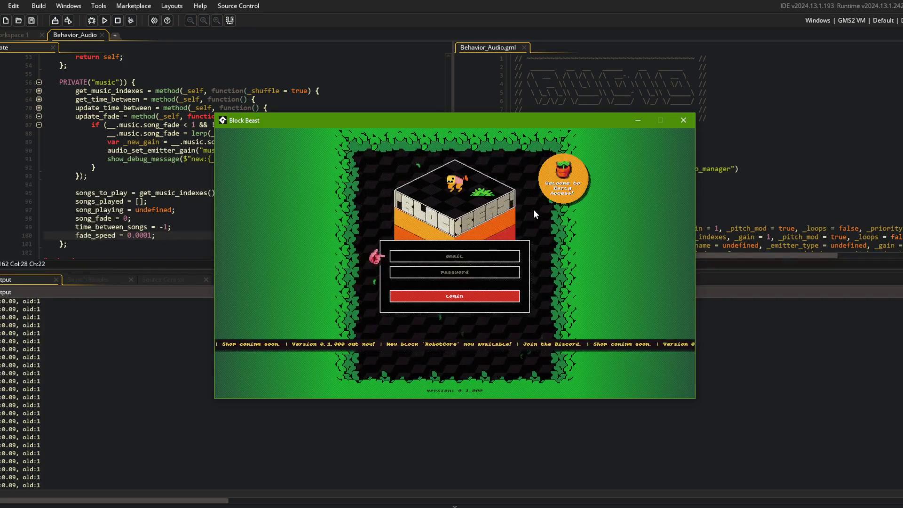
Change fade_speed to 0.0005 and rebuild the game
left_click(165, 236)
key("BackSpace")
type("5")
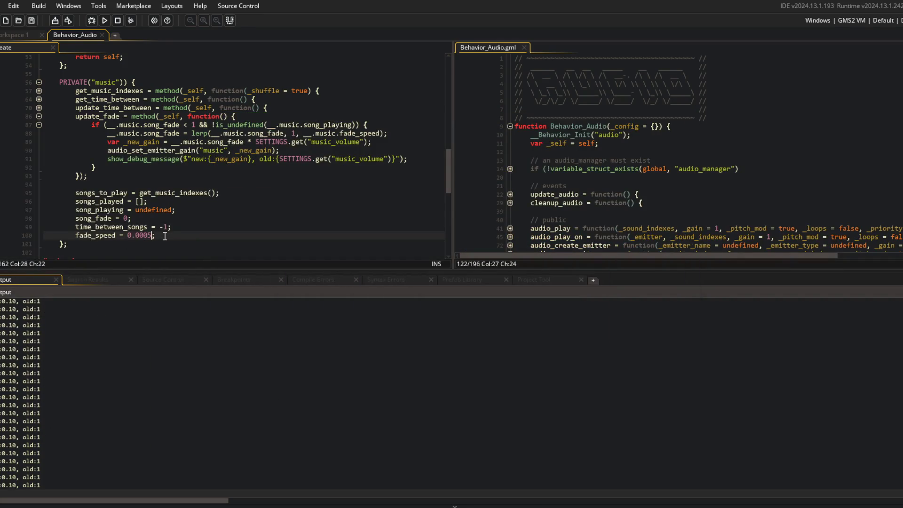
key("F5")
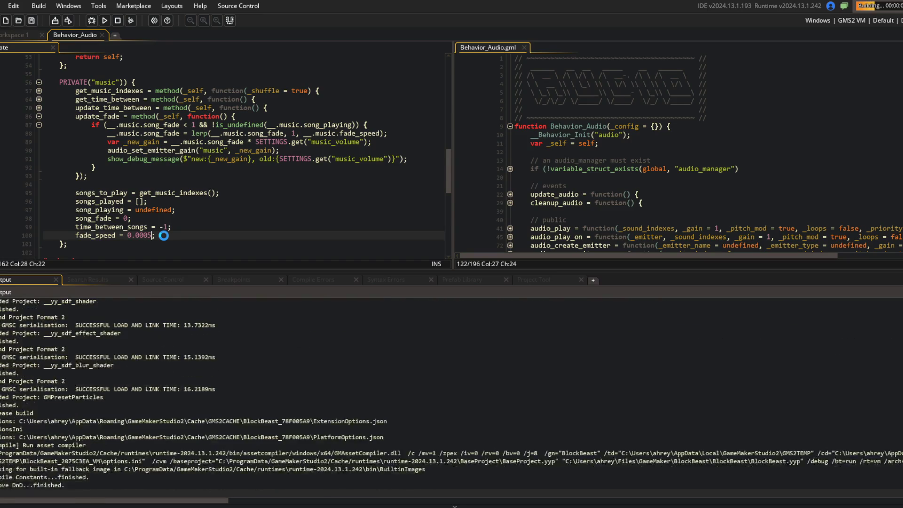
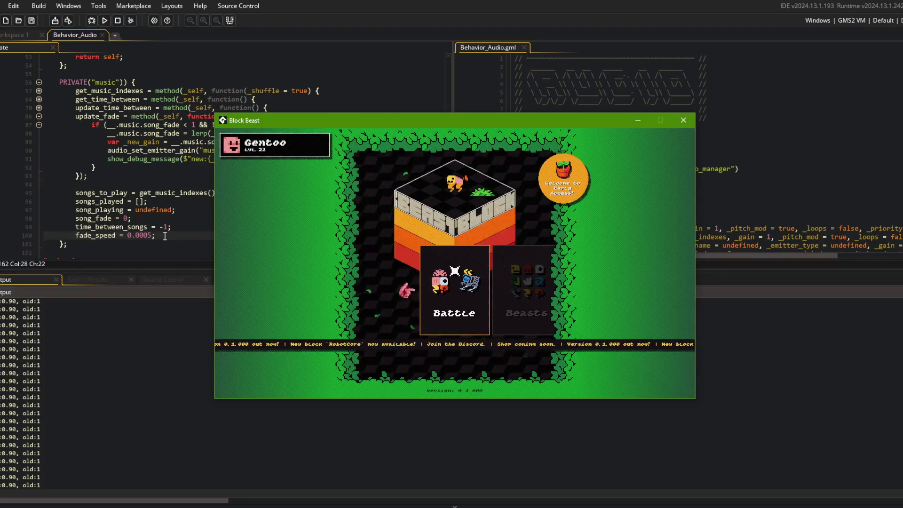
Change fade_speed on line 100 from 0.0005 to 0.001
left_click(165, 236)
key("BackSpace")
key("BackSpace")
type("1")
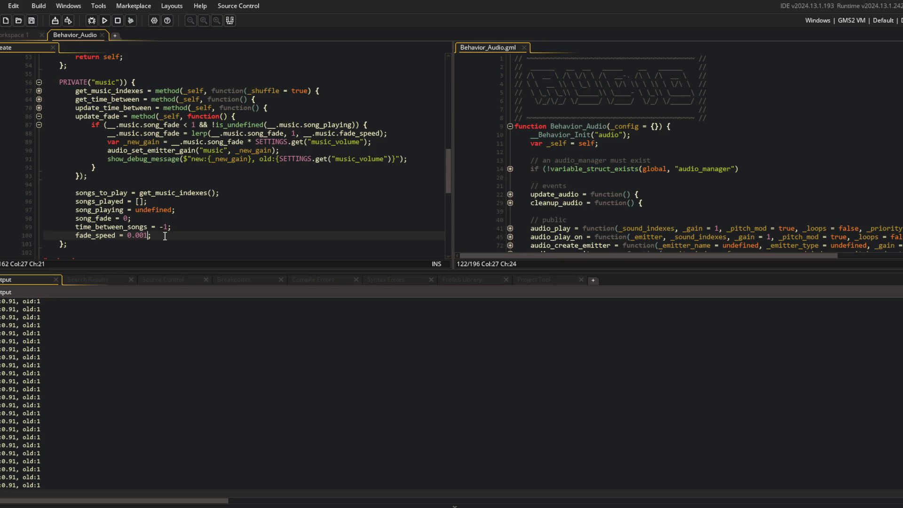
Run Block Beast to hear the music fade in, then close the game window
key("F5")
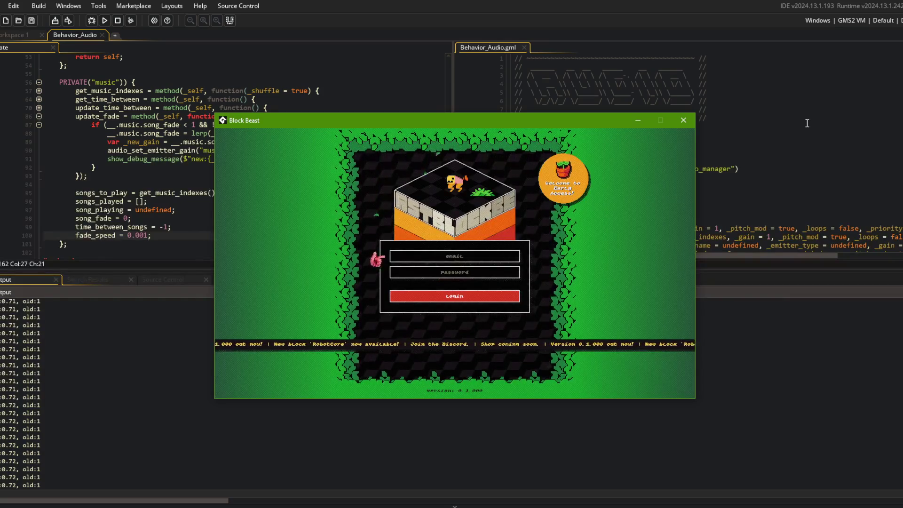
left_click(683, 121)
left_click(259, 108)
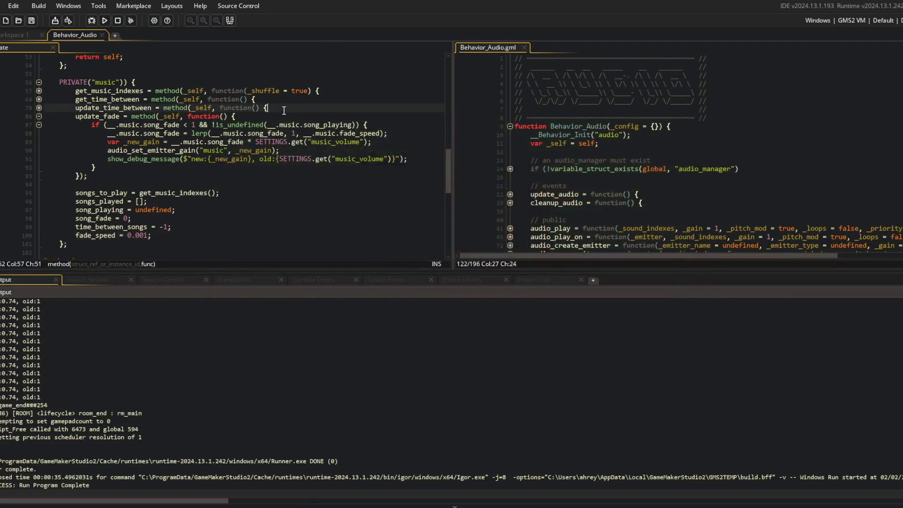
Add '__.music.song_fade *= __.music.song_fade;' below the lerp line, fixing the song_face typo
left_click(178, 133)
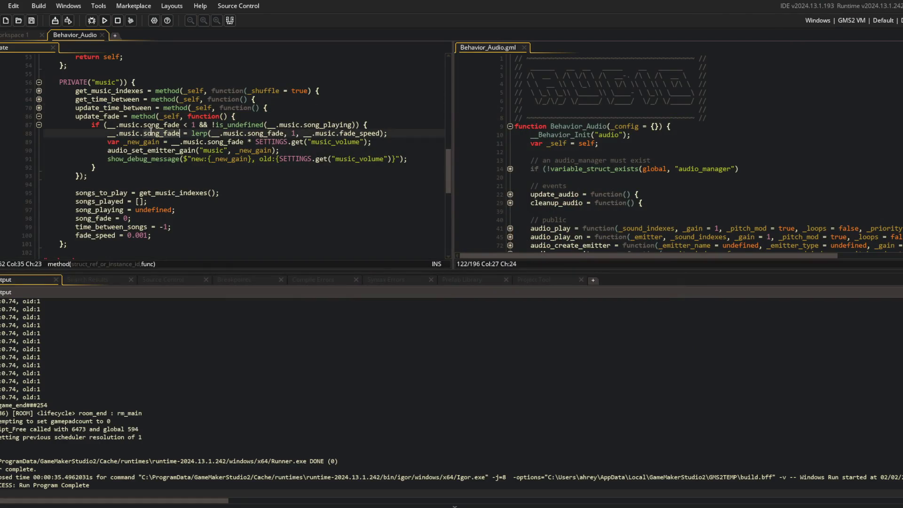
left_click(407, 130)
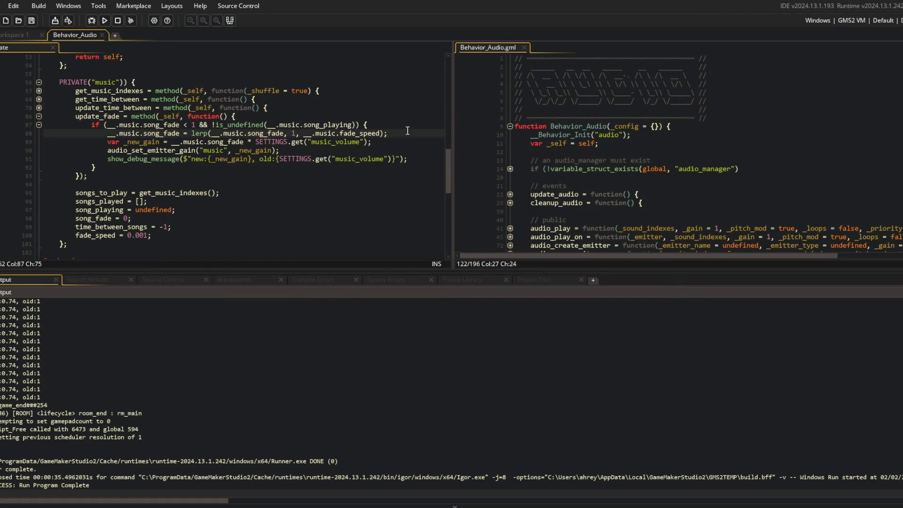
key("Return")
type("__.music.")
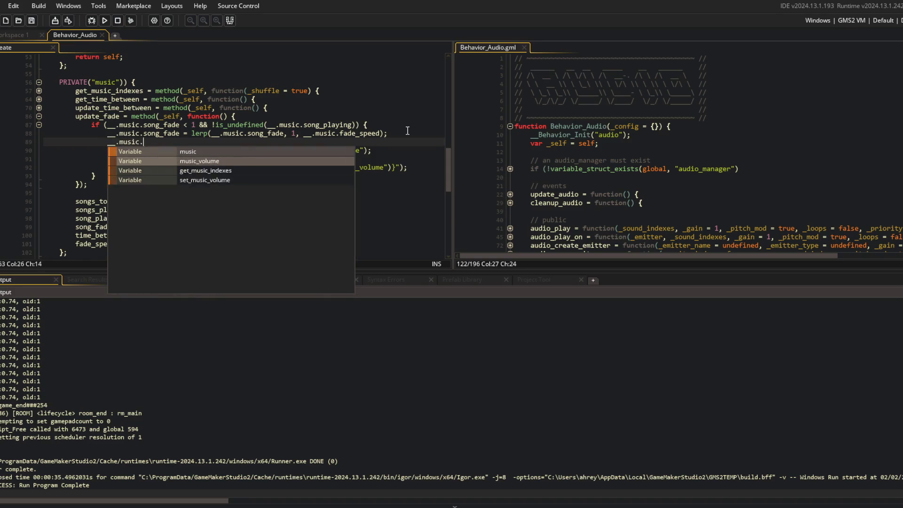
type("song_face *= __.mu")
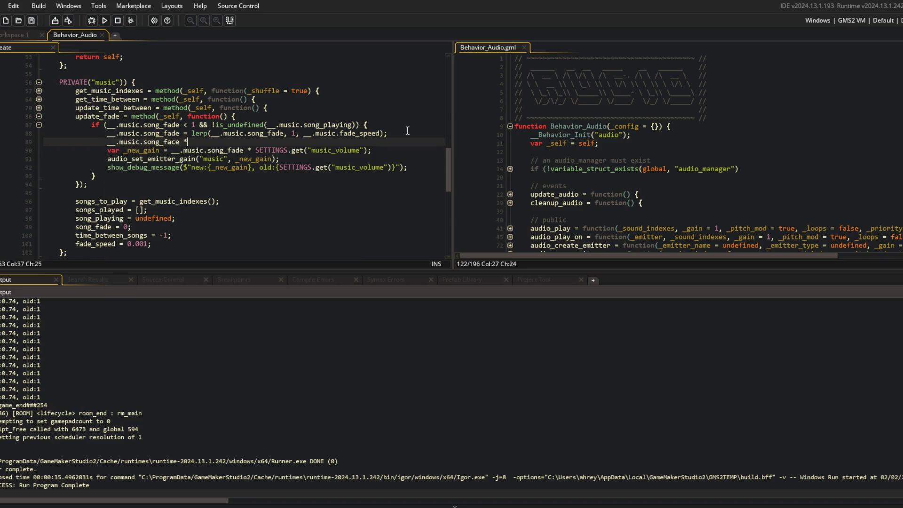
type("sic.song_fade;")
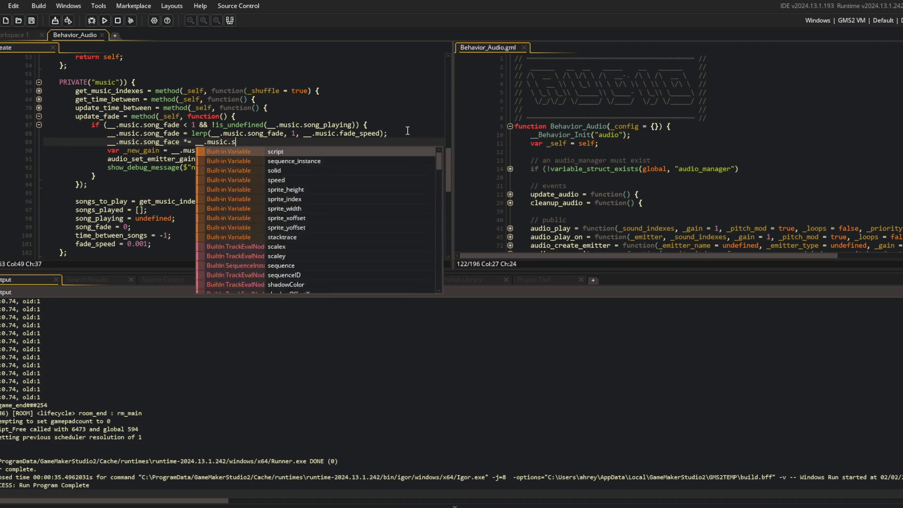
key("ctrl+Left")
key("ctrl+Left")
key("ctrl+Left")
key("ctrl+Right")
key("Left")
key("BackSpace")
type("d")
Change fade_speed to 0.01 and rerun the game
key("Down")
key("Down")
key("Down")
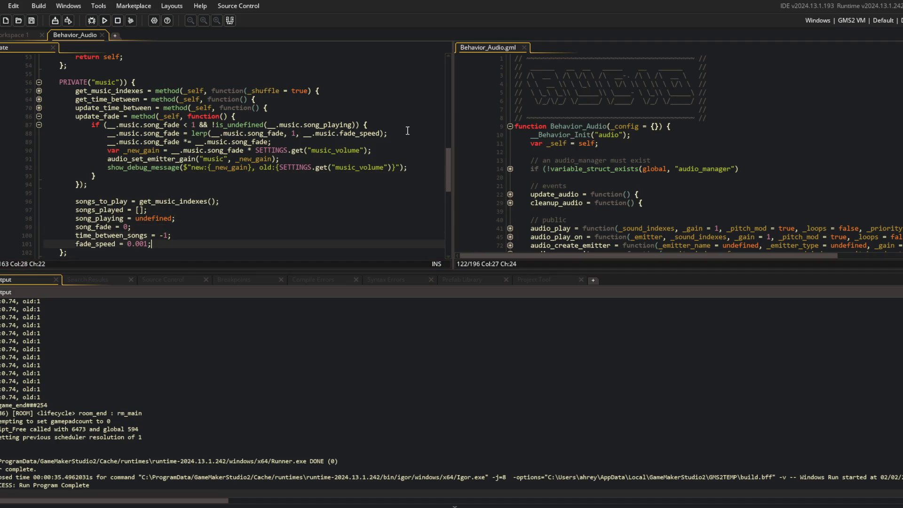
key("Left")
key("BackSpace")
key("F5")
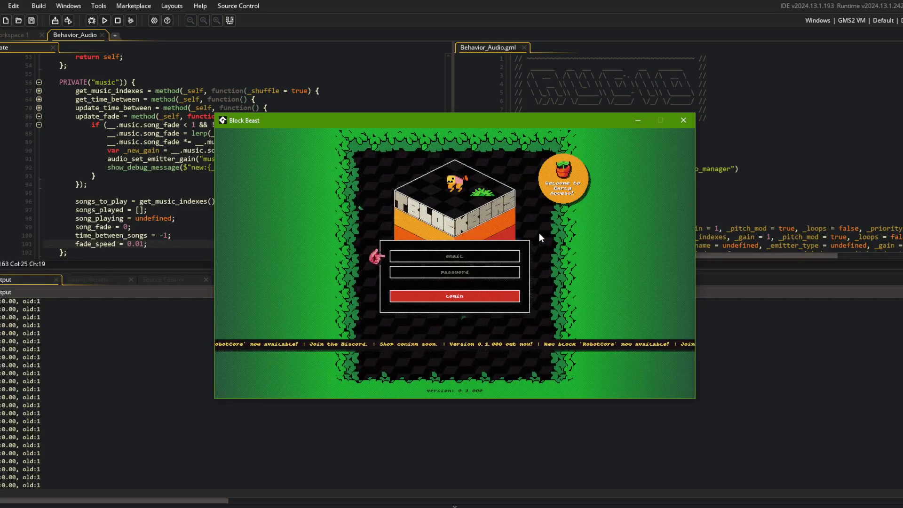
Set fade_speed to 0.1, run Block Beast, then end the run with the toolbar Stop button
left_click(139, 243)
key("BackSpace")
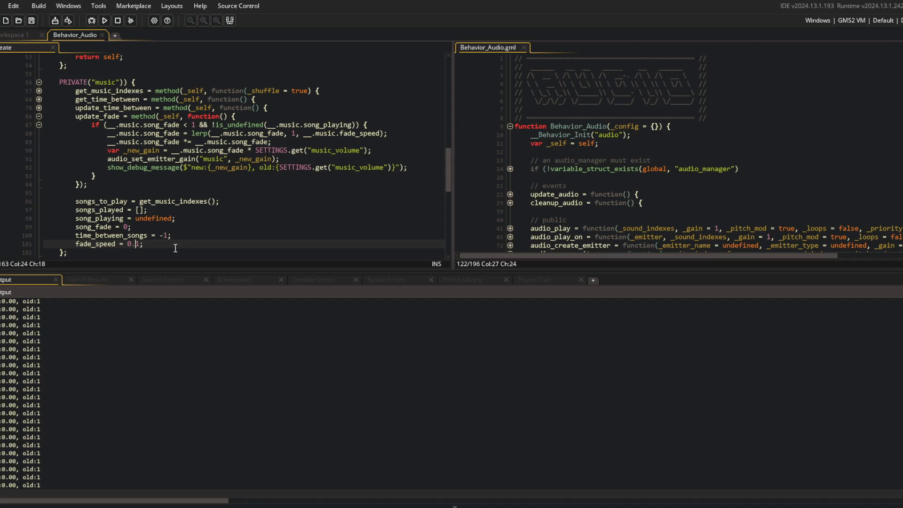
key("F5")
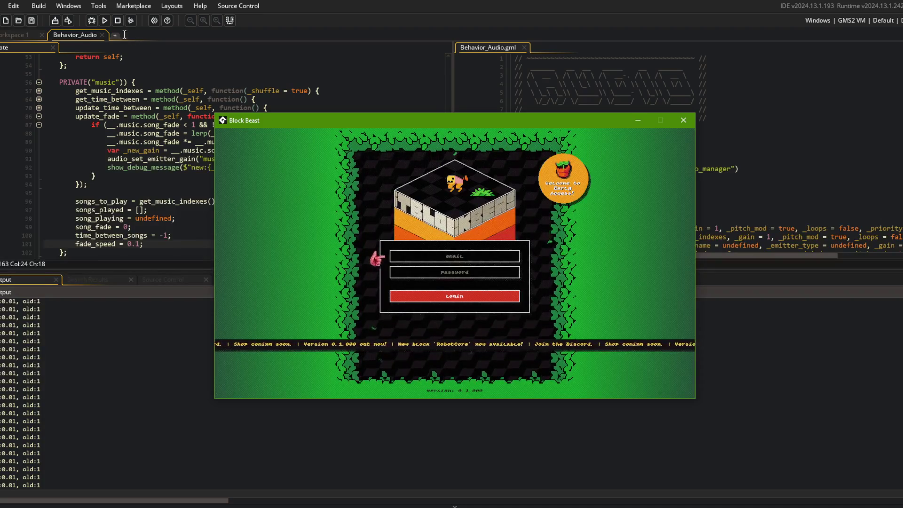
left_click(117, 20)
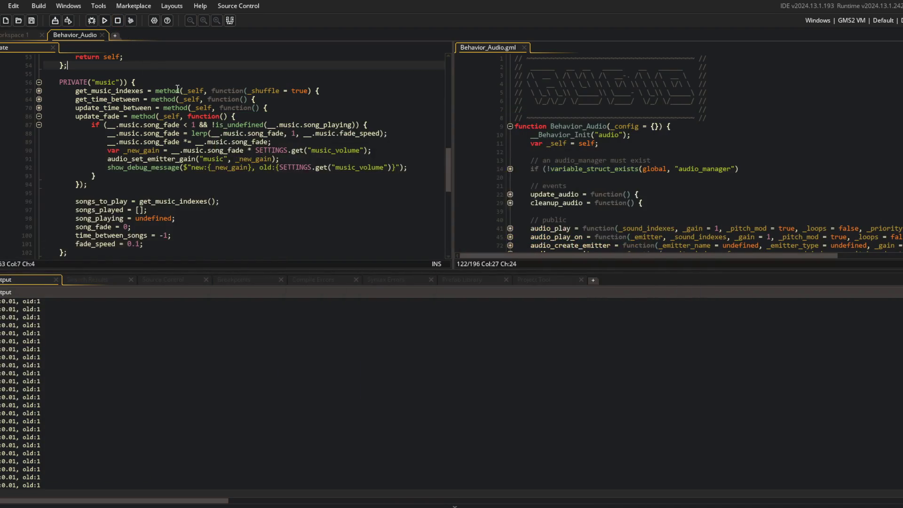
left_click(200, 144)
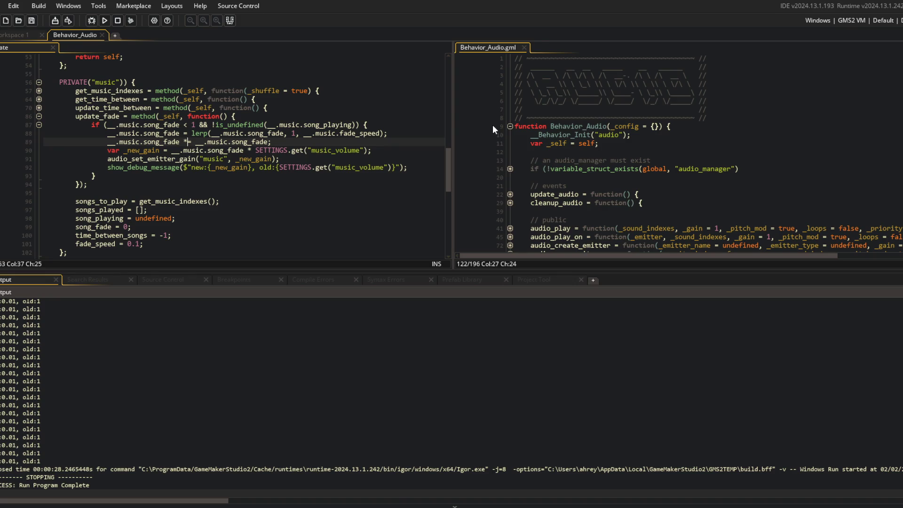
Search Google for 'lerp equation for exponential curve'
type("=")
key("End")
key("alt+Tab")
key("alt+Tab")
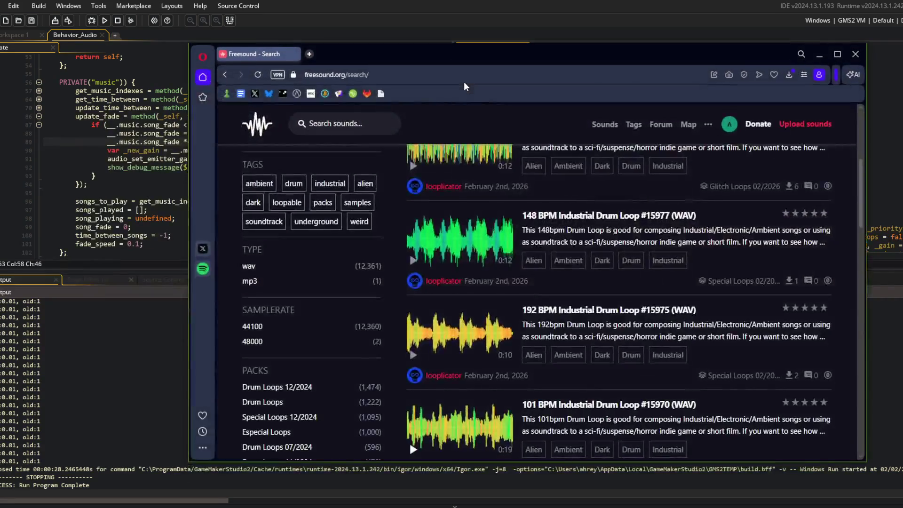
key("ctrl+t")
type("lerp equi")
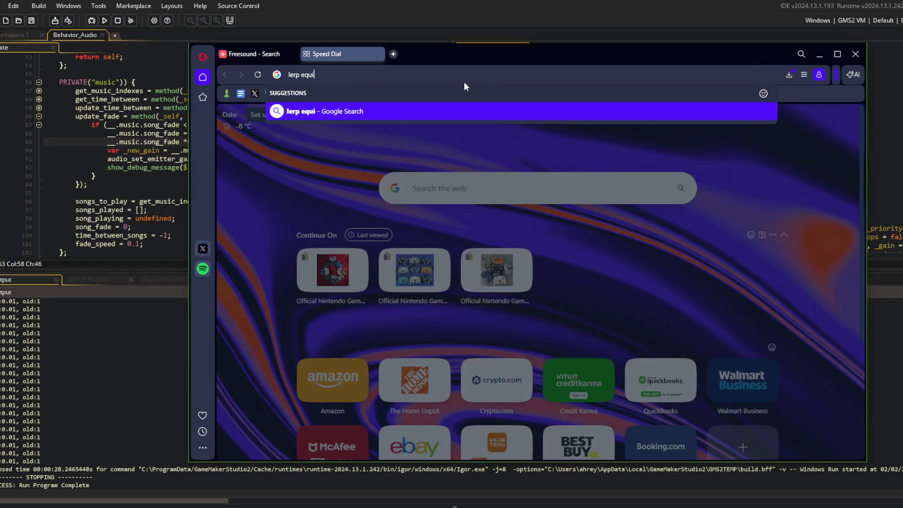
key("BackSpace")
type("ation for exp")
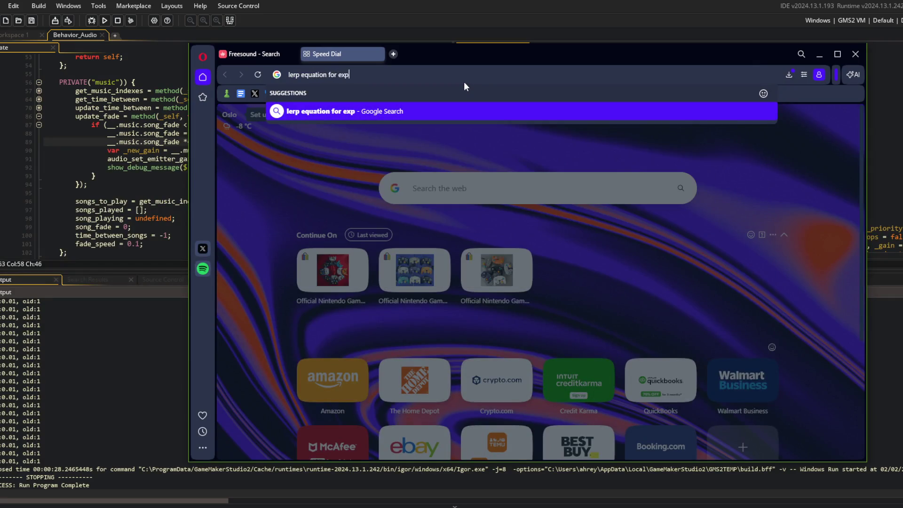
type("onential curv")
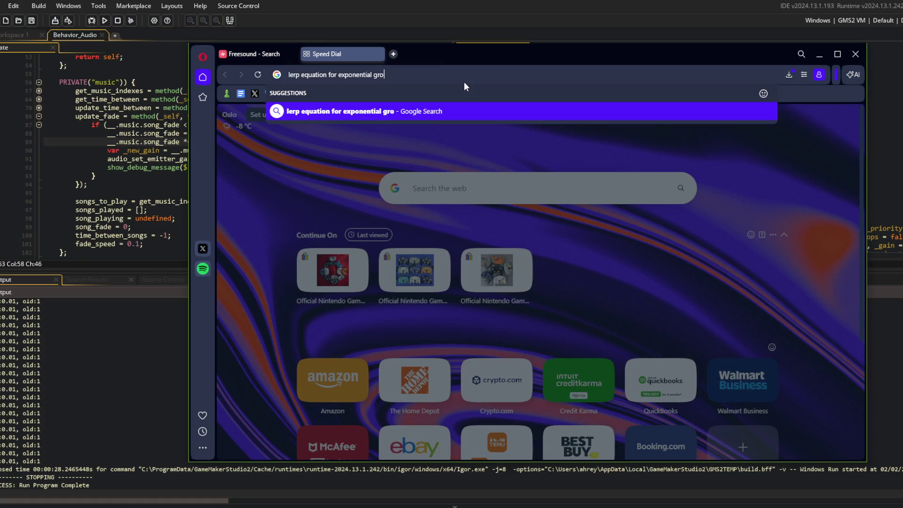
type("e")
key("Return")
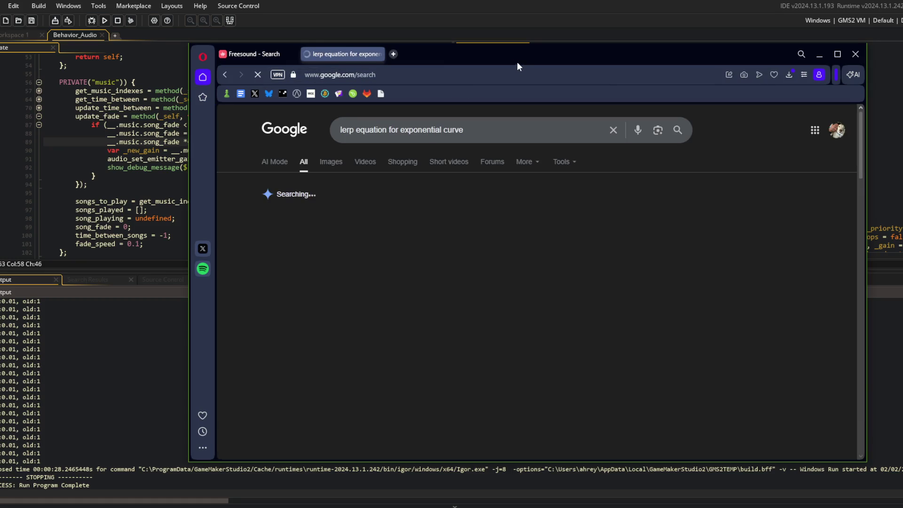
Expand and read the full AI Overview of exponential lerp formulas, then return to the IDE
left_click_drag(502, 56, 471, 27)
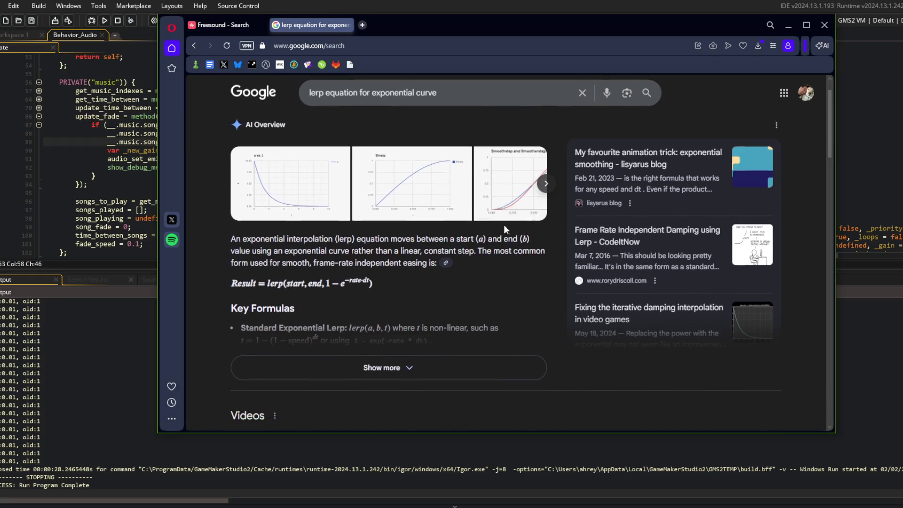
scroll(504, 225, "down", 1)
scroll(478, 296, "down", 1)
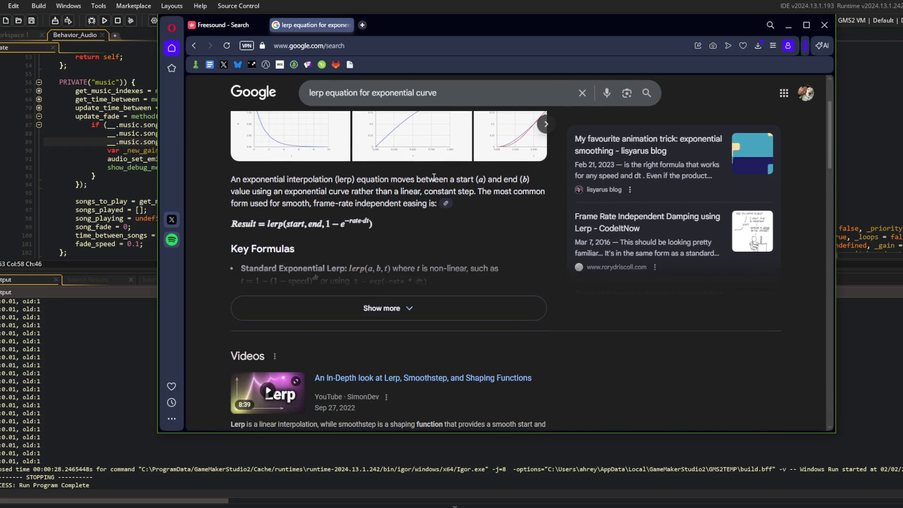
mouse_move(470, 24)
left_mouse_down()
mouse_move(557, 47)
mouse_move(726, 44)
mouse_move(683, 40)
left_mouse_up()
left_click(591, 326)
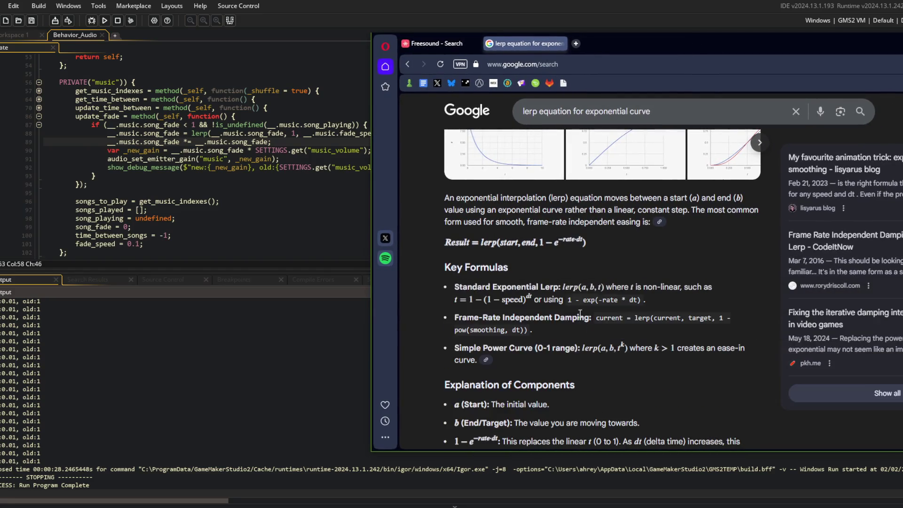
left_click_drag(680, 47, 683, 27)
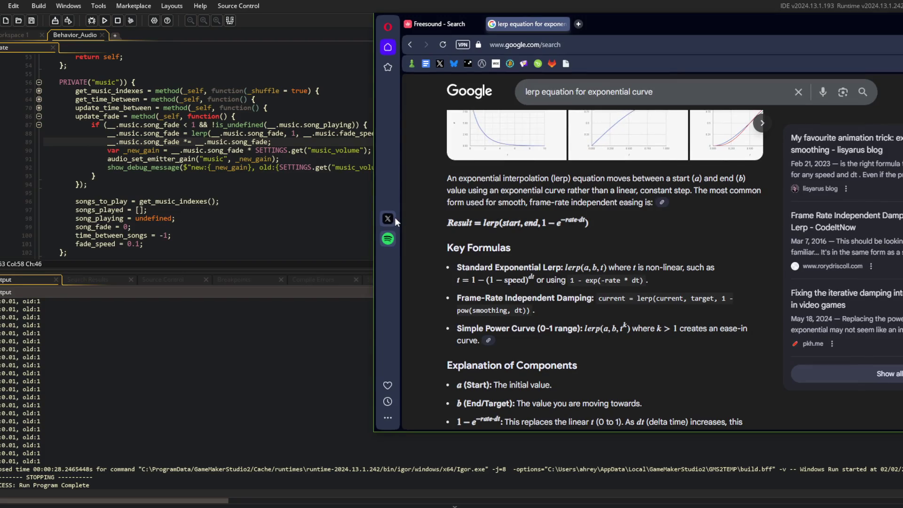
scroll(542, 239, "up", 1)
scroll(542, 239, "down", 1)
scroll(543, 238, "down", 1)
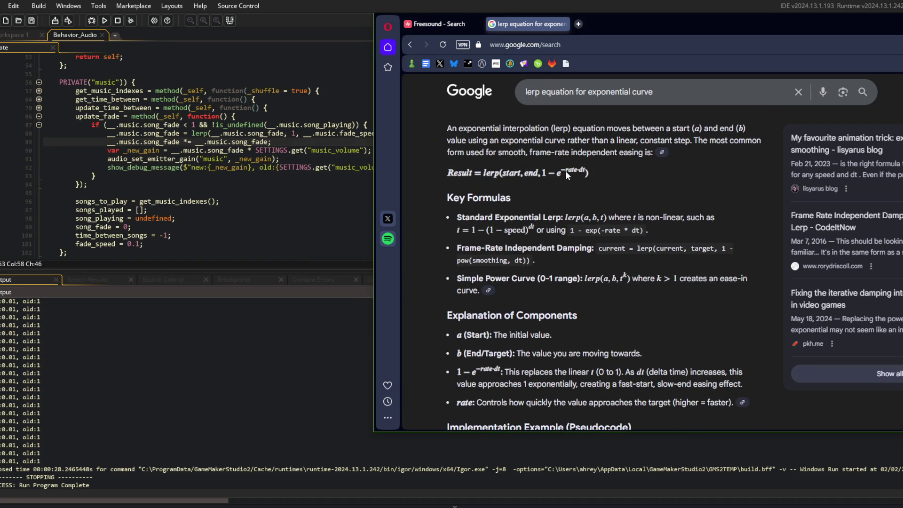
left_click(296, 121)
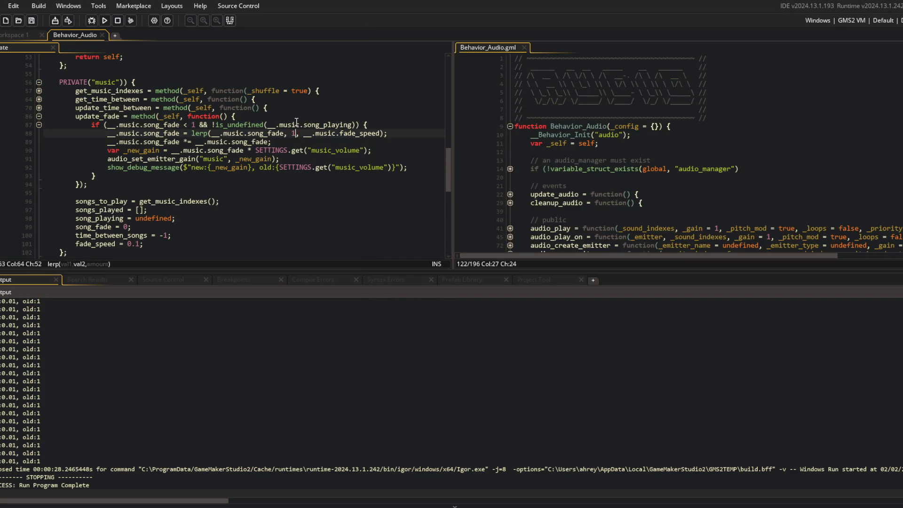
Open Grok on x.com in a new browser tab
key("alt+Tab")
key("ctrl+t")
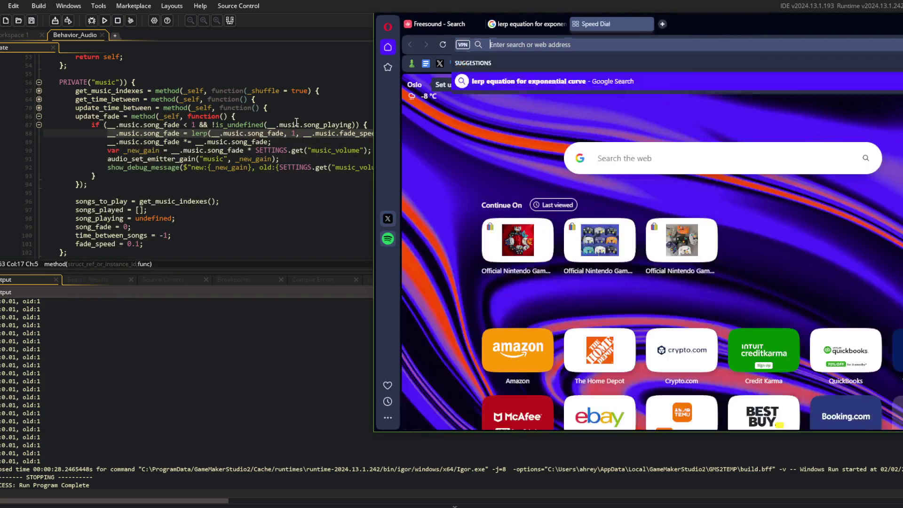
type("x.com")
key("Return")
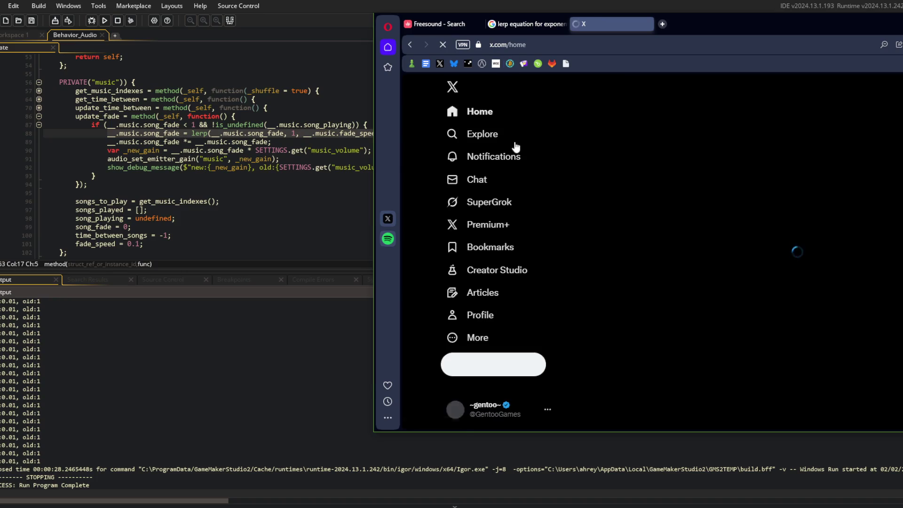
left_click(452, 201)
left_click_drag(690, 35, 601, 27)
Ask Grok to make the pasted lerp song_fade line an exponential curve
type("i want to change this code to be an exponential curve")
key("shift+Return")
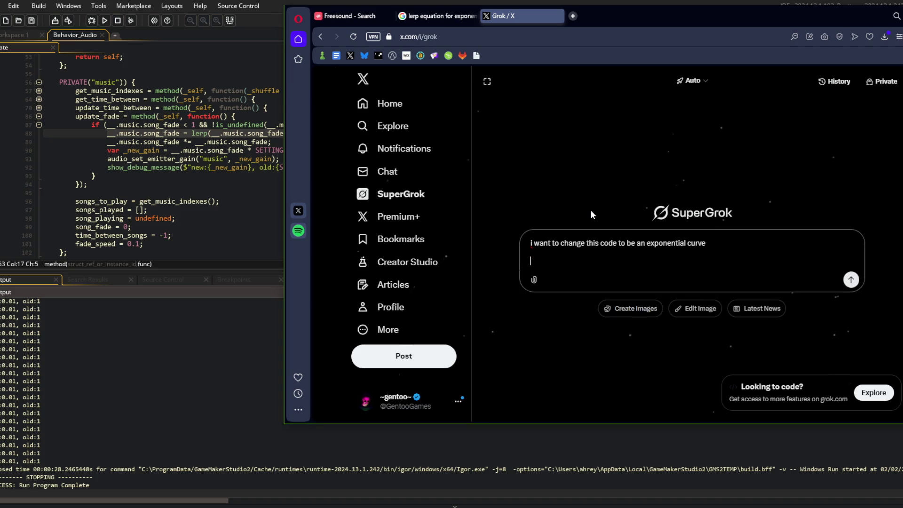
type("__.music.song_fade = lerp(__.music.song_fade, 1, __.music.fade_speed);")
key("Return")
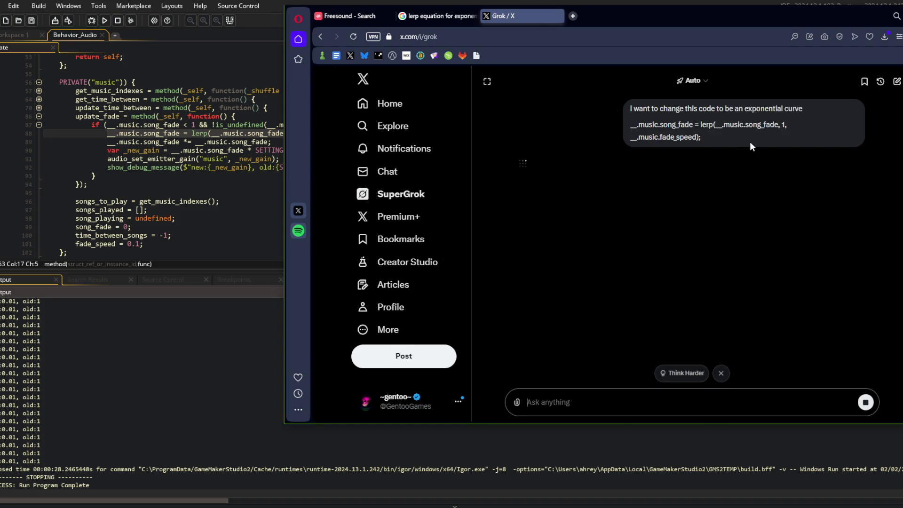
Close the search tab and copy Grok's first exponential-decay fade line
middle_click(440, 20)
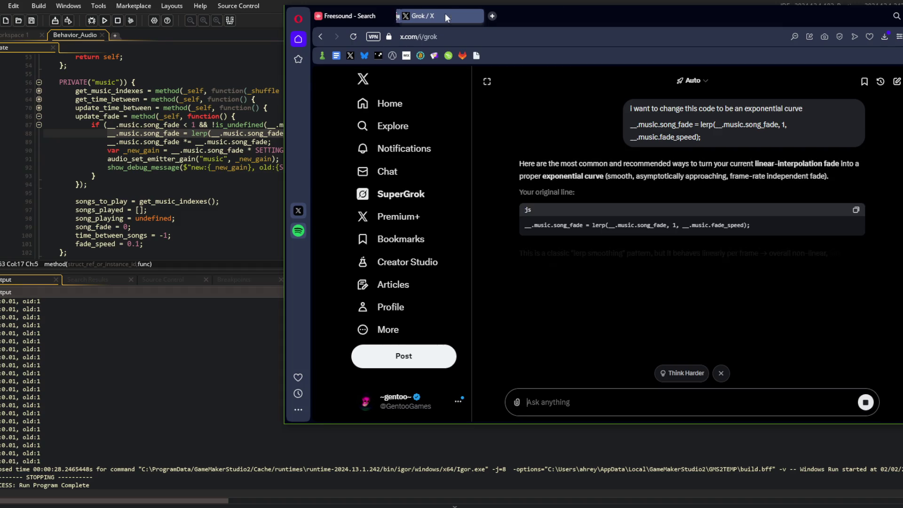
scroll(560, 142, "down", 2)
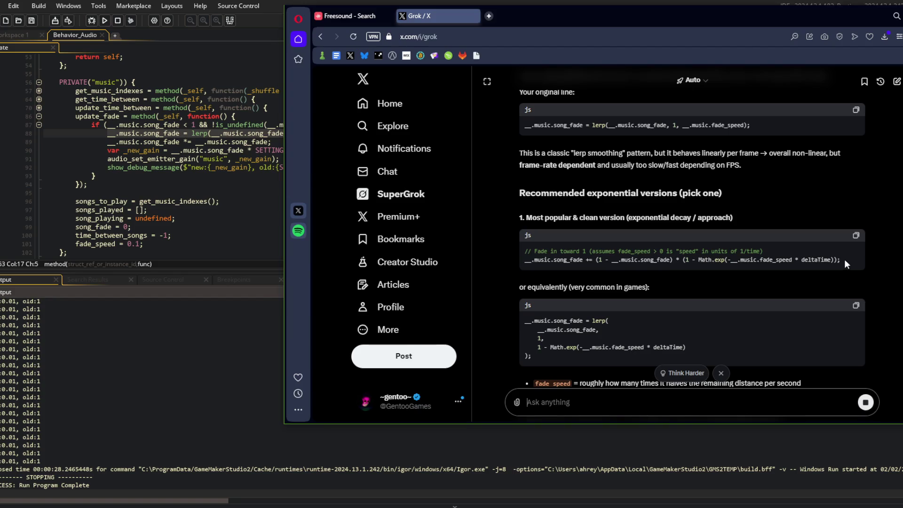
left_click(856, 237)
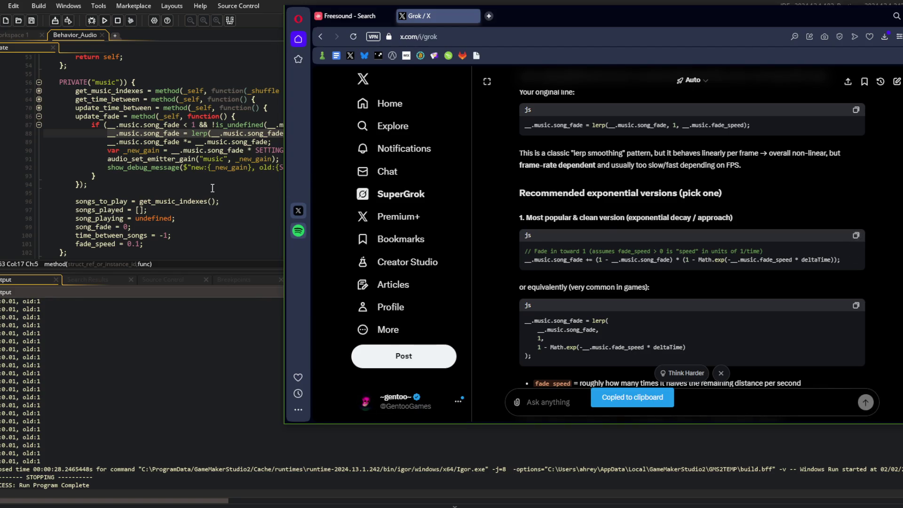
left_click(269, 151)
Replace lines 88-89 with the copied exp fade line, dropping its comment
key("shift+Up")
key("shift+Up")
key("ctrl+v")
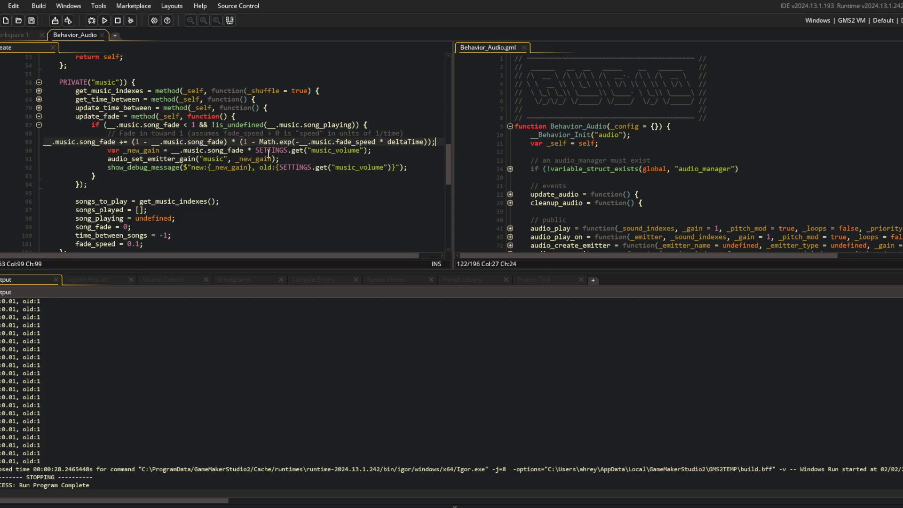
key("shift+Up")
key("Delete")
key("Tab")
key("Tab")
key("Tab")
Strip 'Math.' and '* deltaTime' from the exp line and run the game
key("End")
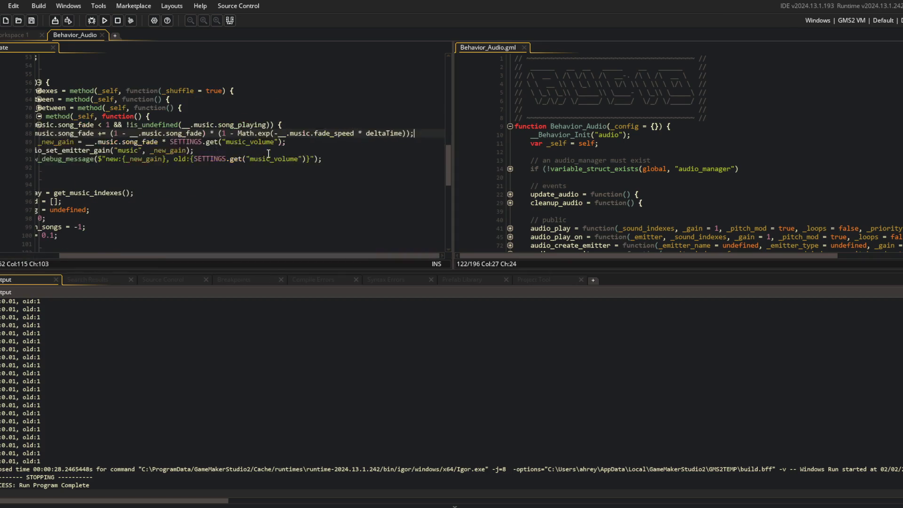
key("ctrl+Left")
key("BackSpace")
key("BackSpace")
key("BackSpace")
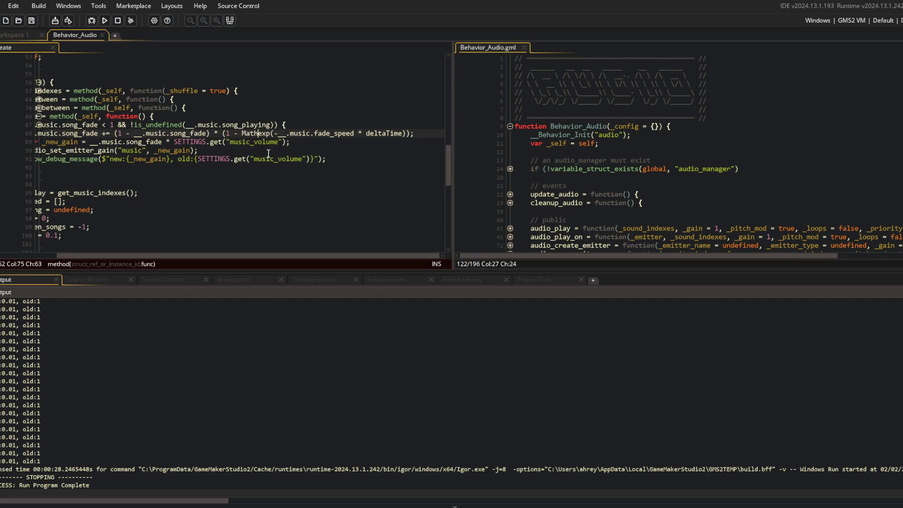
key("End")
key("Left")
key("Left")
key("Left")
key("F5")
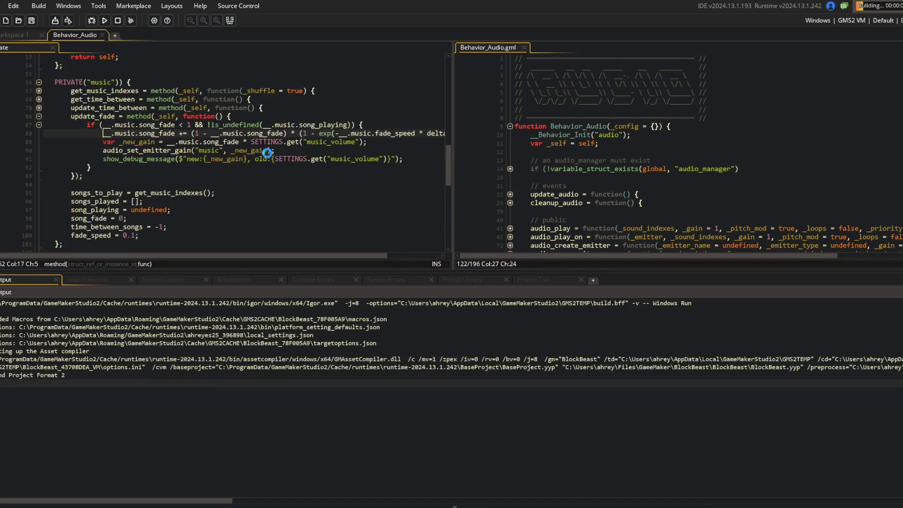
key("BackSpace")
key("BackSpace")
key("BackSpace")
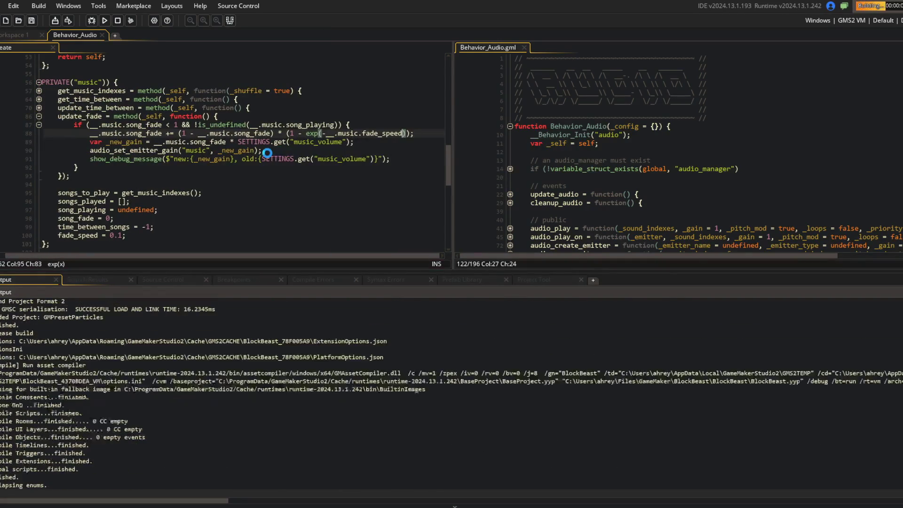
left_click(346, 99)
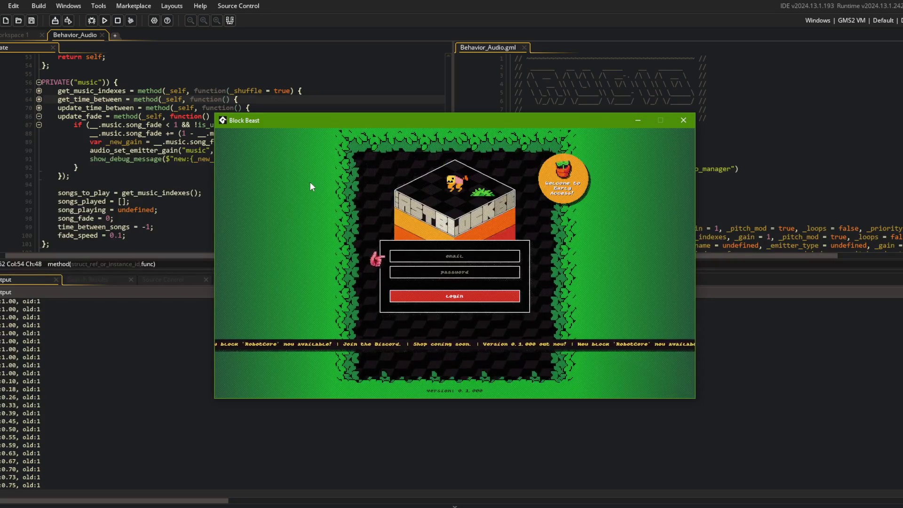
key("alt+Tab")
key("alt+Tab")
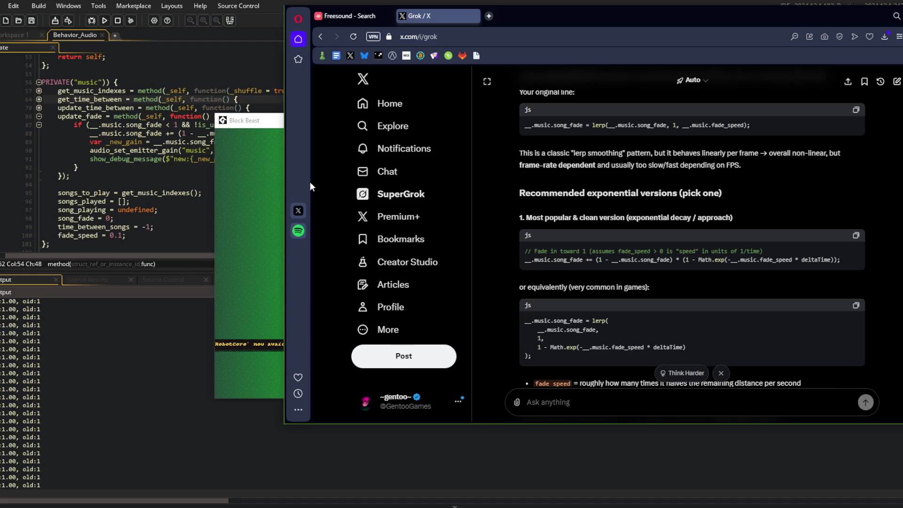
Ask Grok for a fade curve that starts very slowly before exploding
left_click(704, 406)
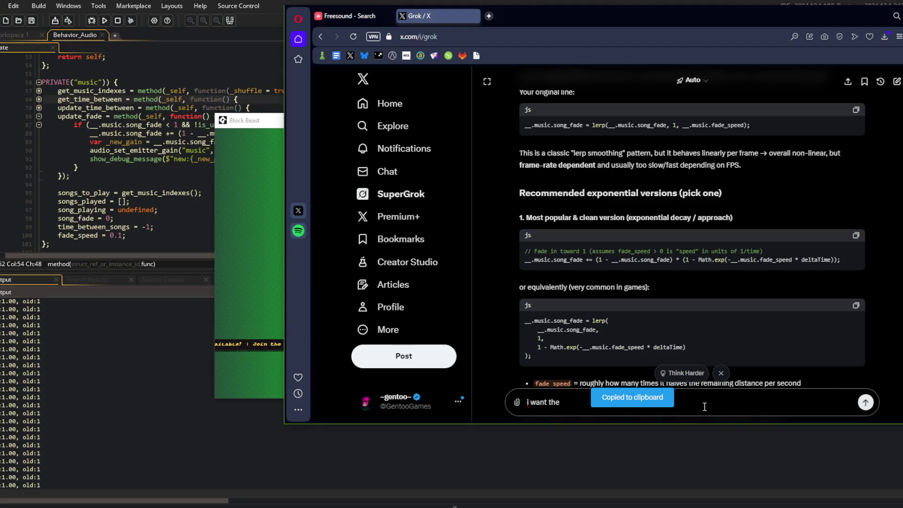
type("be")
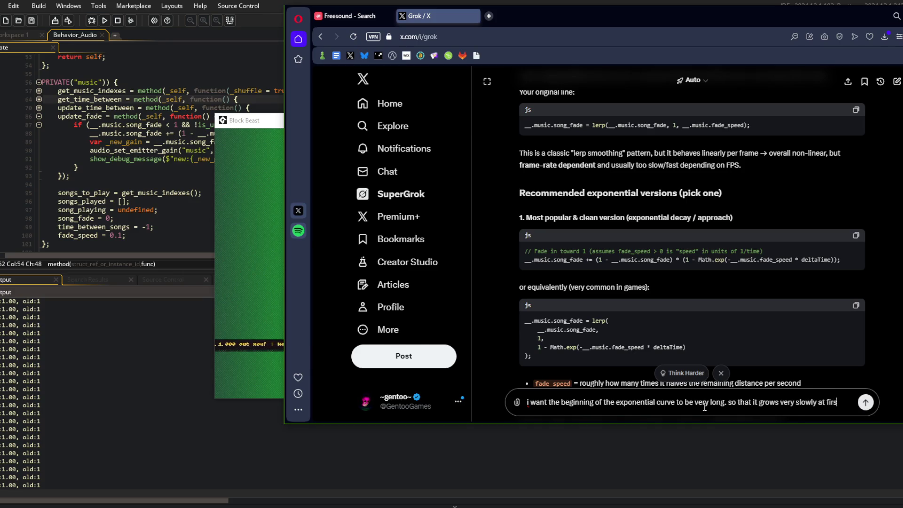
type("efore exploding")
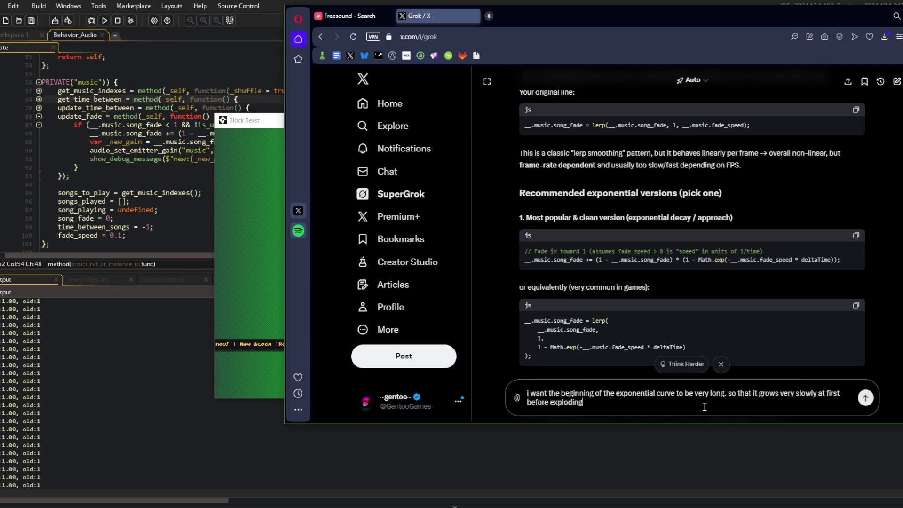
key("Return")
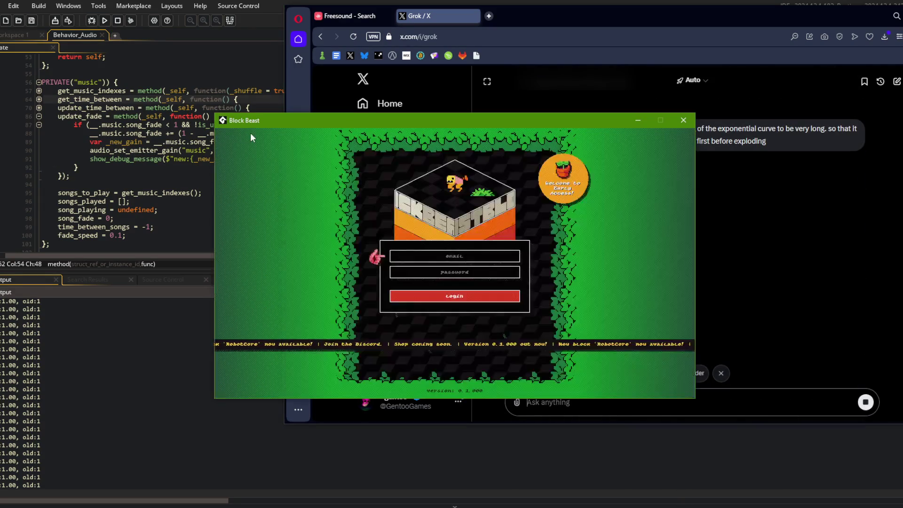
Close the running game and copy Grok's slow-start, fast-end 'reverse' code block
left_click(680, 116)
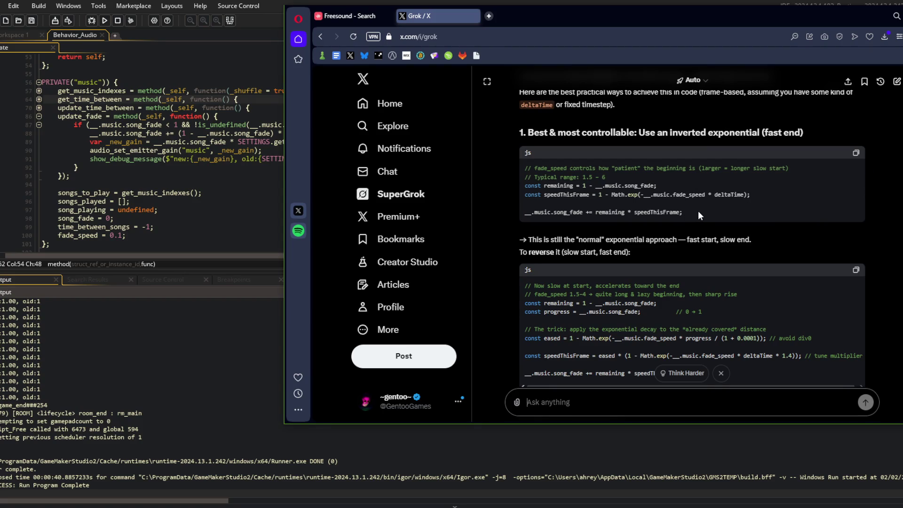
left_click(560, 184)
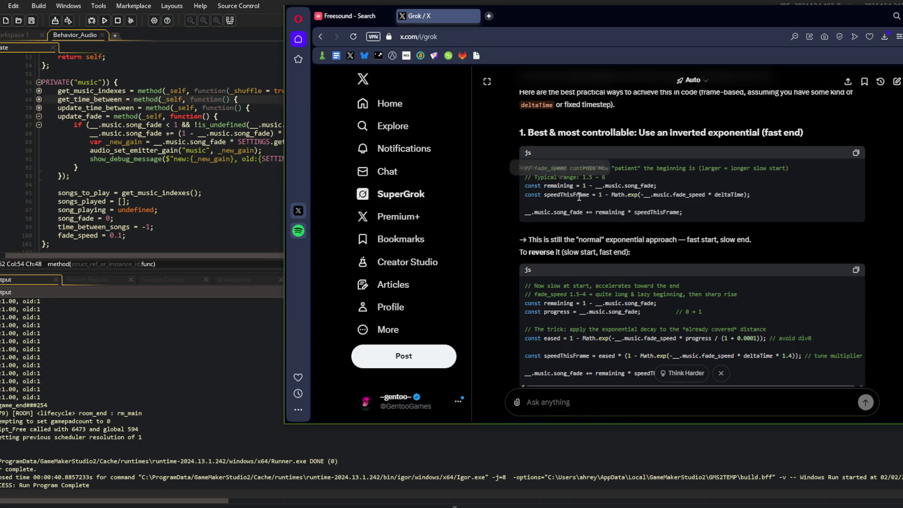
left_click(572, 198)
double_click(558, 187)
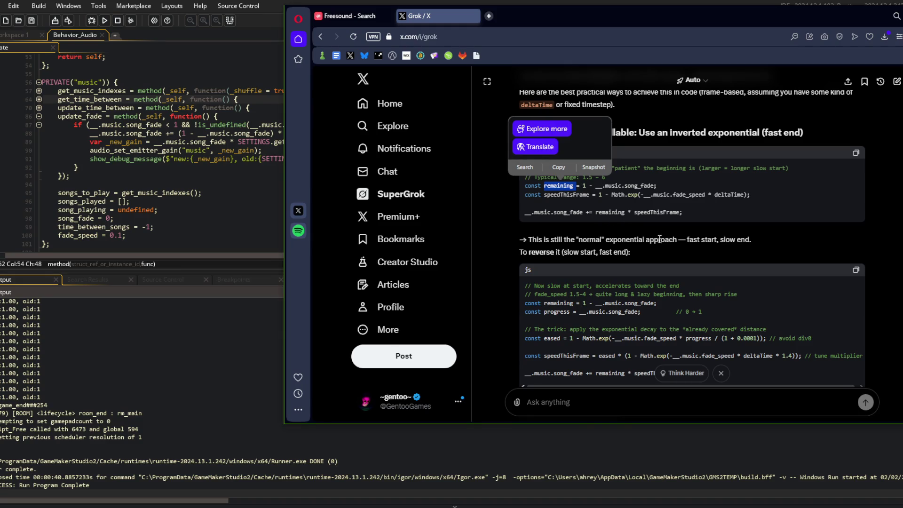
scroll(658, 239, "down", 2)
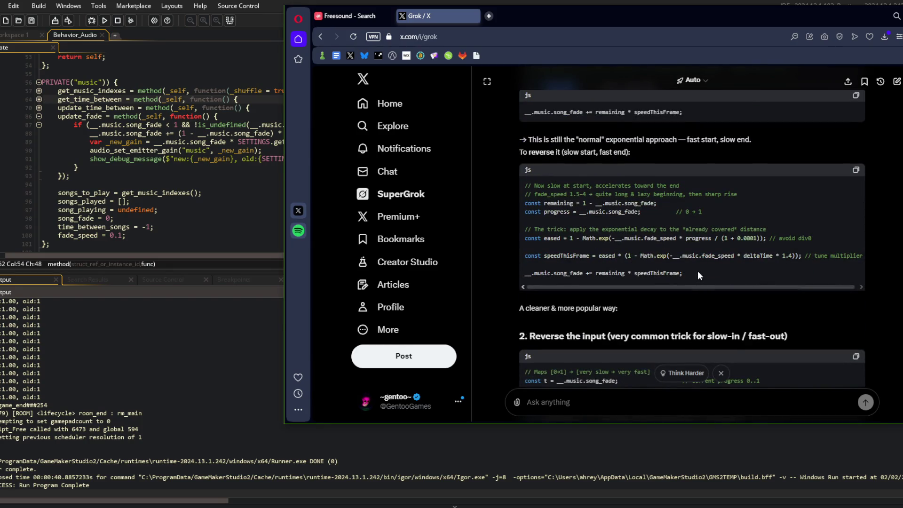
left_click(855, 170)
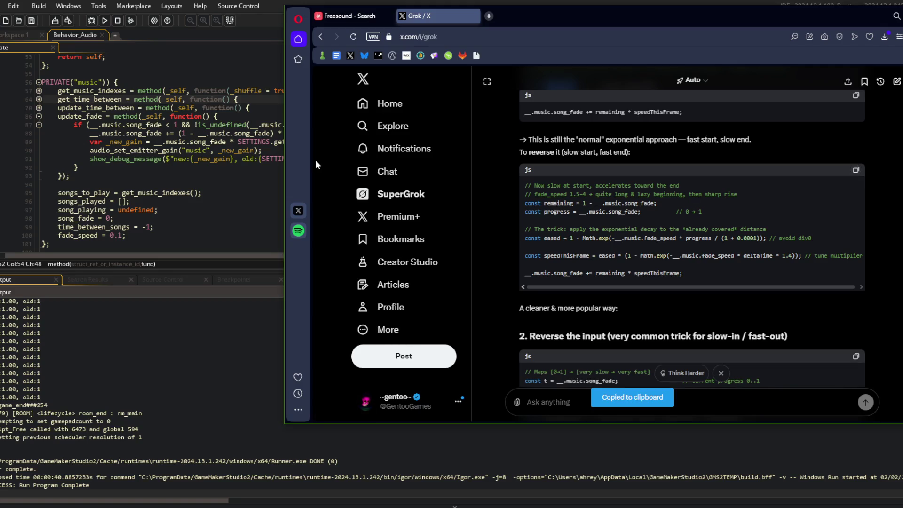
left_click(286, 134)
Paste the slow-start code above the old fade line, indent it, and delete its comments
key("Home")
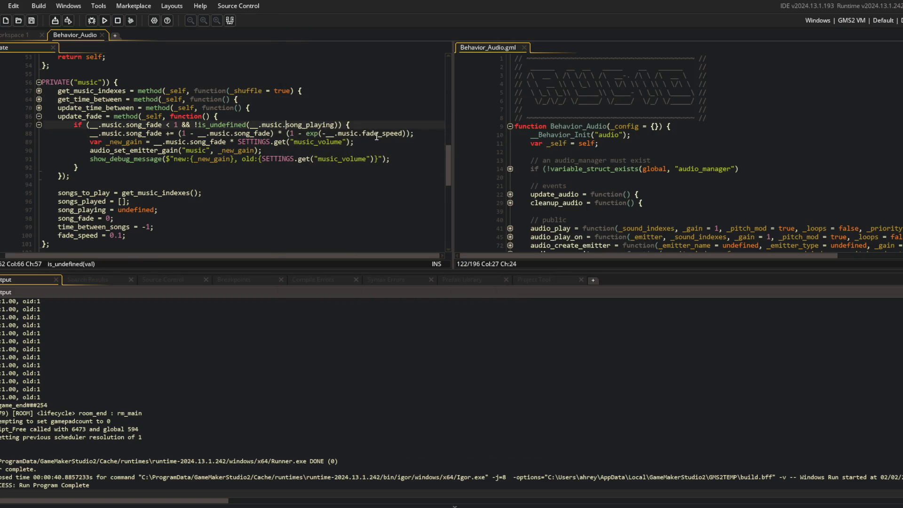
key("Return")
key("ctrl+v")
key("shift+Up")
key("shift+Up")
key("shift+Up")
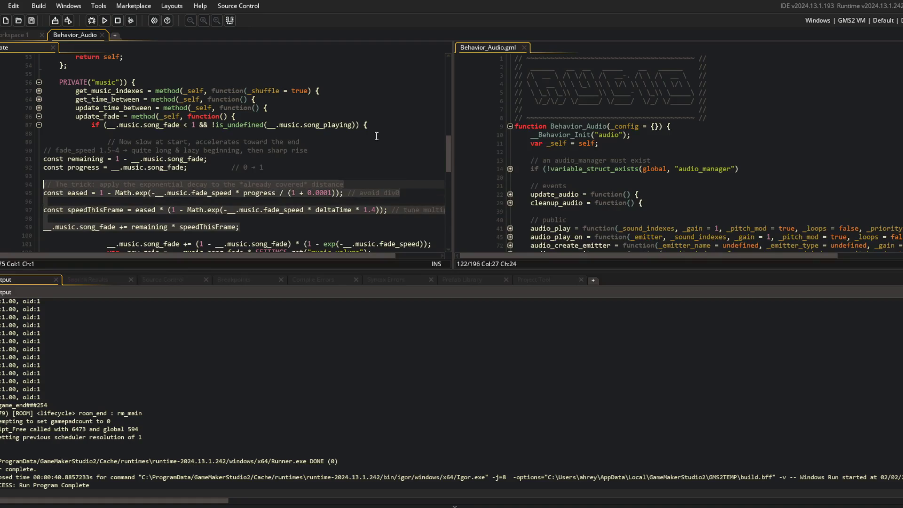
key("Tab")
key("Tab")
key("Tab")
key("Up")
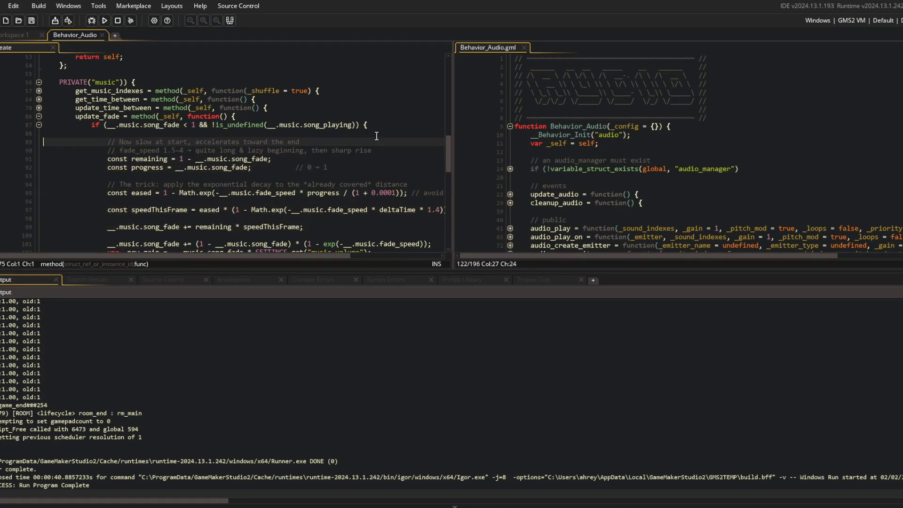
key("shift+Down")
key("shift+Down")
key("Delete")
Change const to var for remaining and progress, and delete the trick comment
key("alt+shift+Down")
key("ctrl+shift+Left")
type("var")
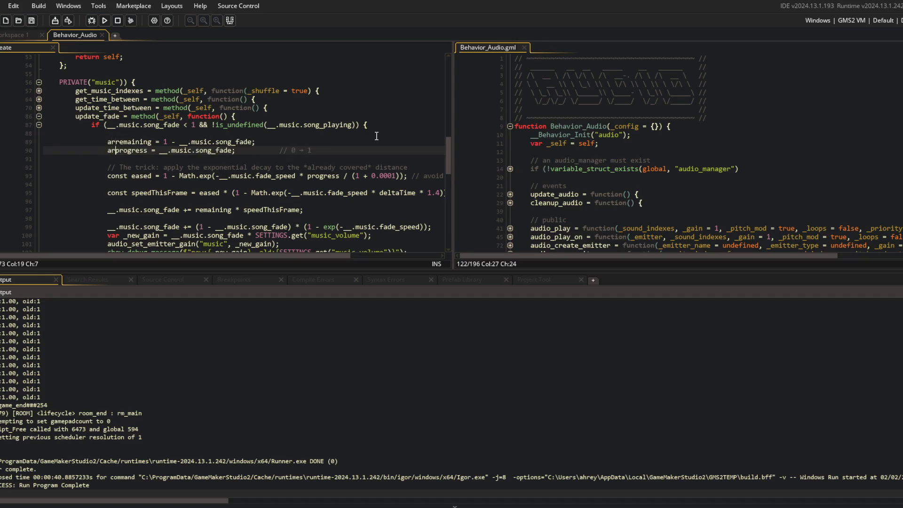
key("Down")
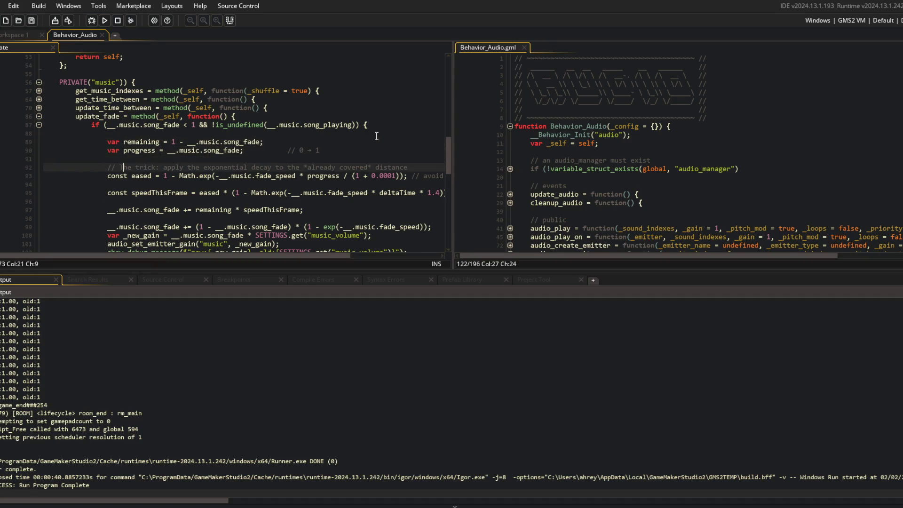
key("shift+Down")
key("shift+Down")
key("Delete")
Change const to var for eased and speedThisFrame
key("Down")
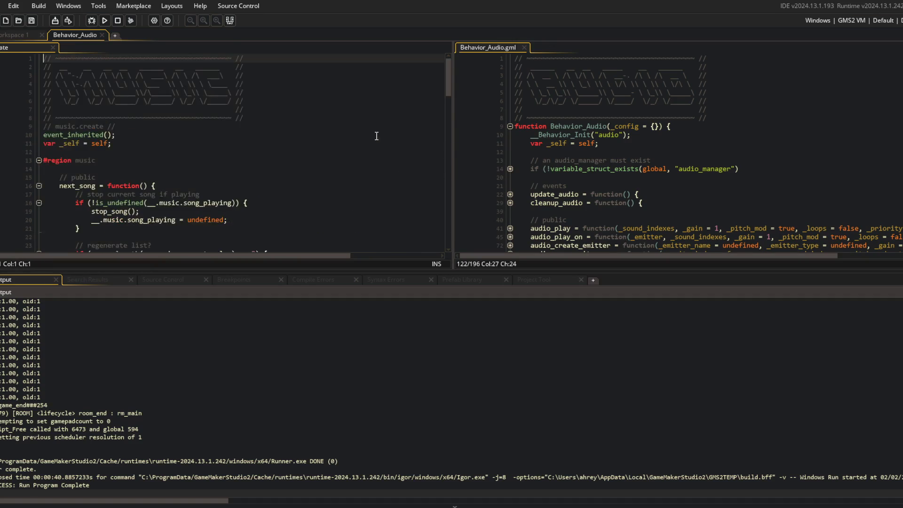
key("Up")
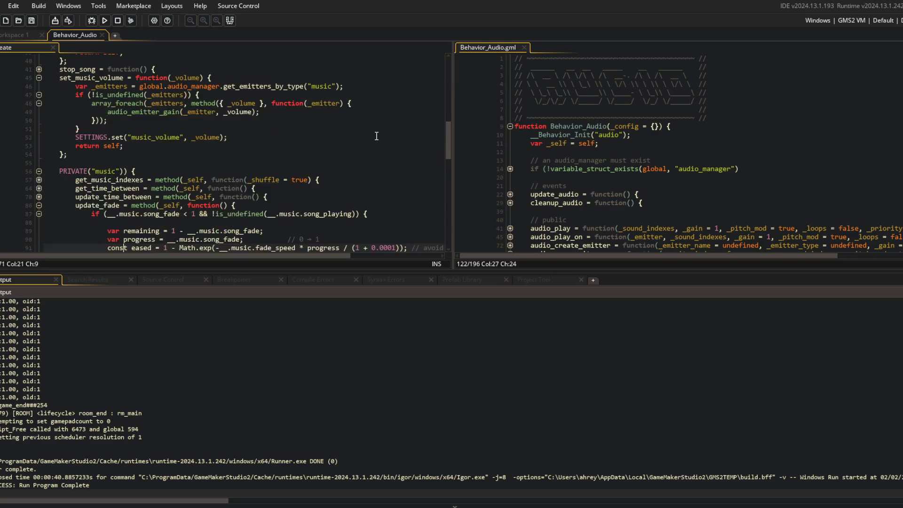
key("ctrl+BackSpace")
type("var")
key("Down")
key("ctrl+d")
key("ctrl+BackSpace")
type("var")
Delete the old exp-based song_fade line and leftover blank line, then build and run
scroll(377, 136, "down", 4)
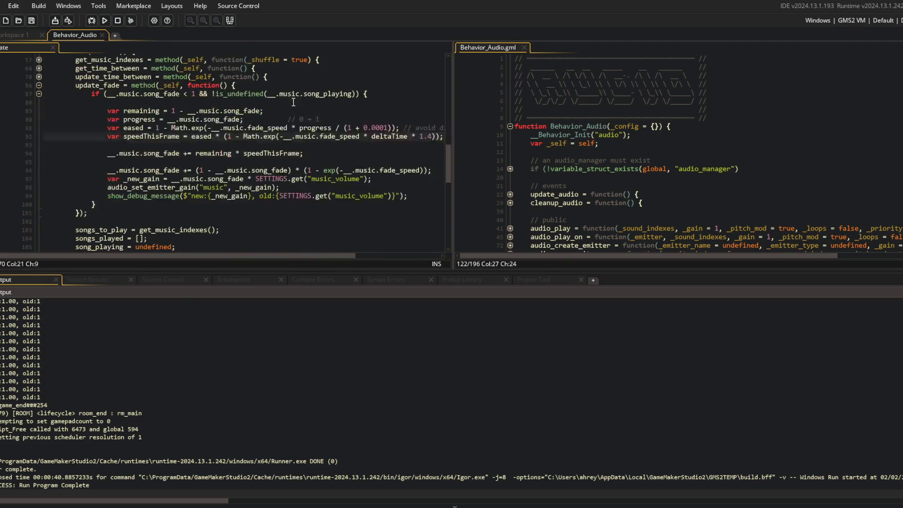
left_click(230, 20)
left_click(278, 162)
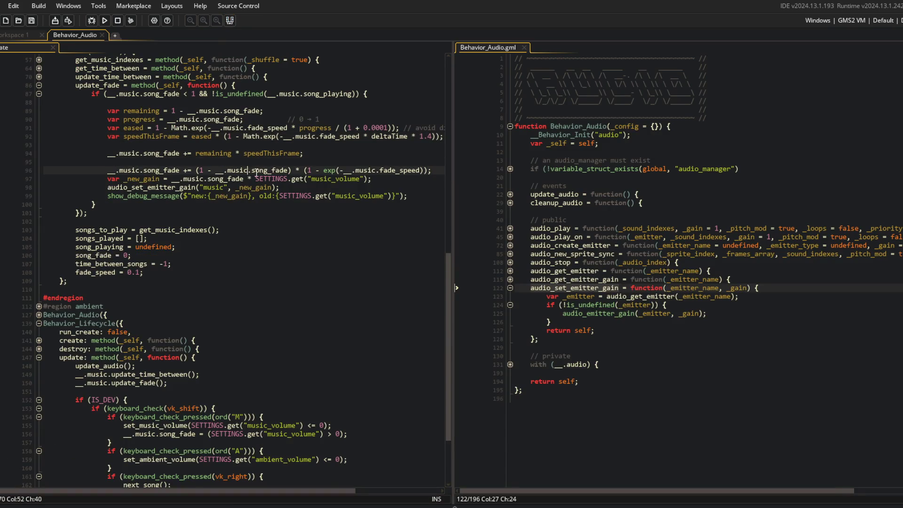
key("ctrl+shift+l")
key("ctrl+shift+l")
key("alt+Up")
key("Up")
key("F5")
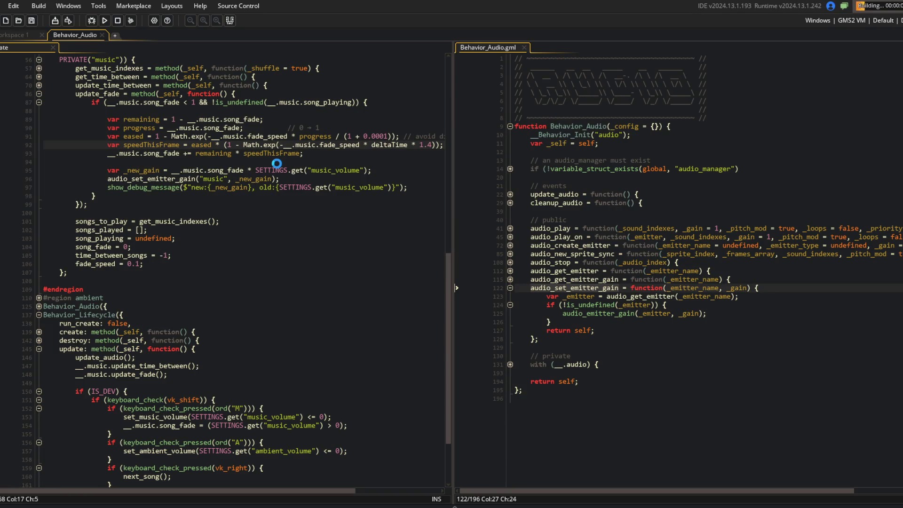
Change Math.exp to exp on the eased and speedThisFrame lines and use delta_time
left_click(197, 137)
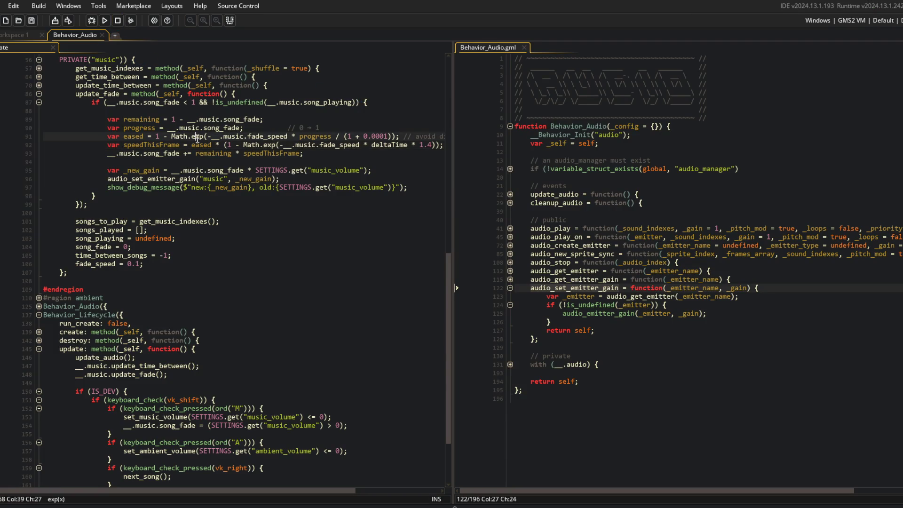
key("BackSpace")
key("BackSpace")
key("BackSpace")
key("Down")
key("ctrl+Right")
key("ctrl+Right")
key("ctrl+Right")
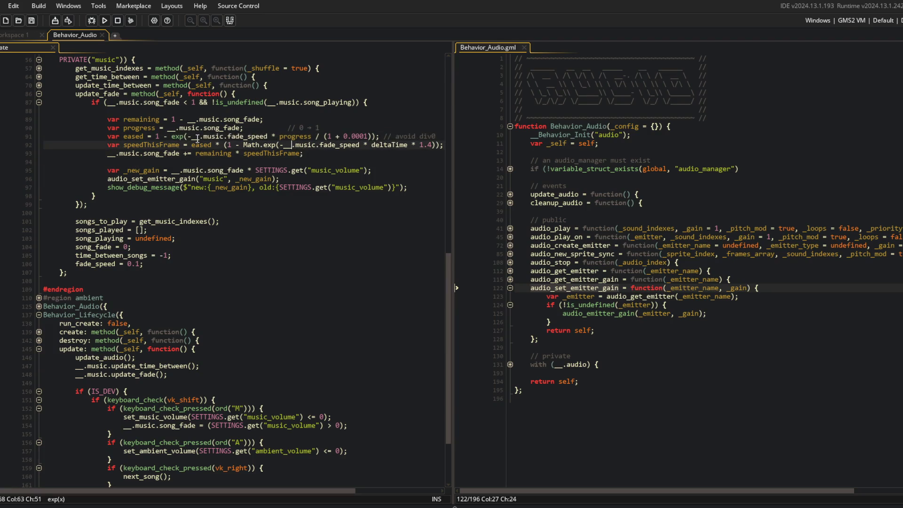
key("BackSpace")
key("BackSpace")
key("BackSpace")
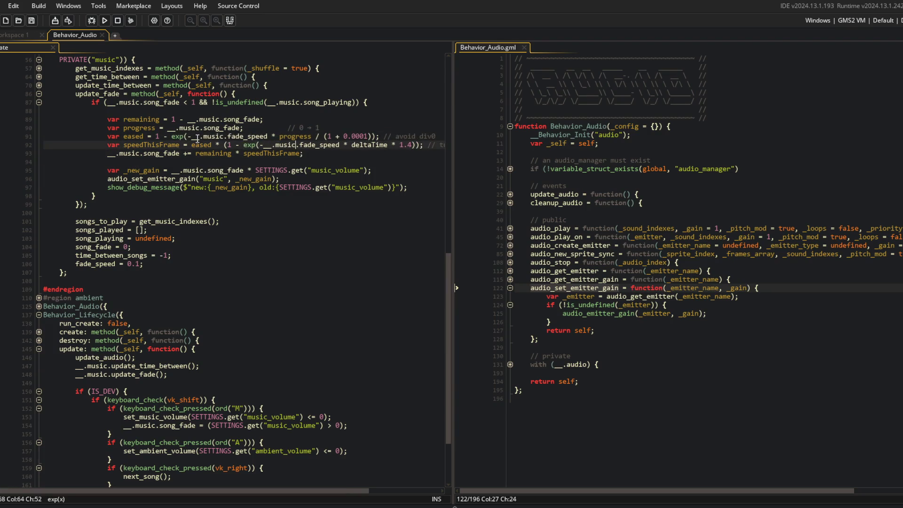
type("time")
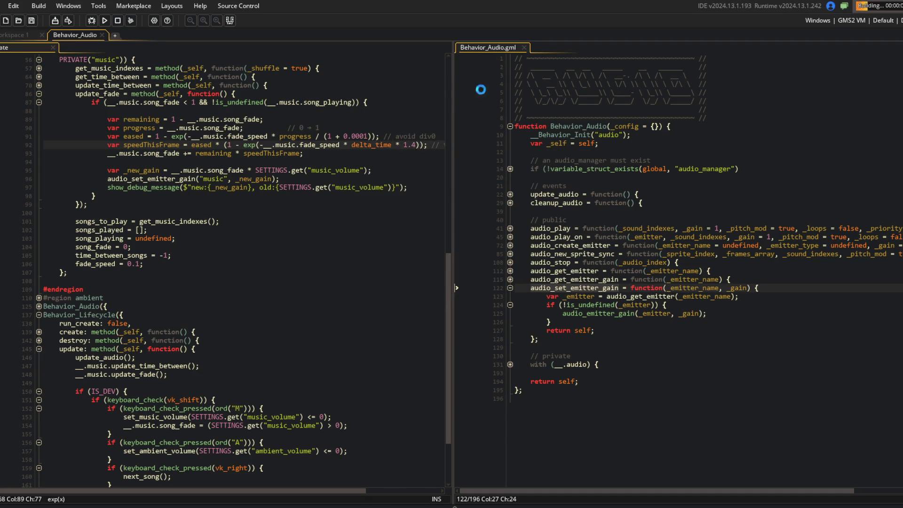
left_click_drag(451, 98, 497, 98)
Shrink the Output panel, delete '* delta_time' from speedThisFrame, and rerun the game
left_click(341, 101)
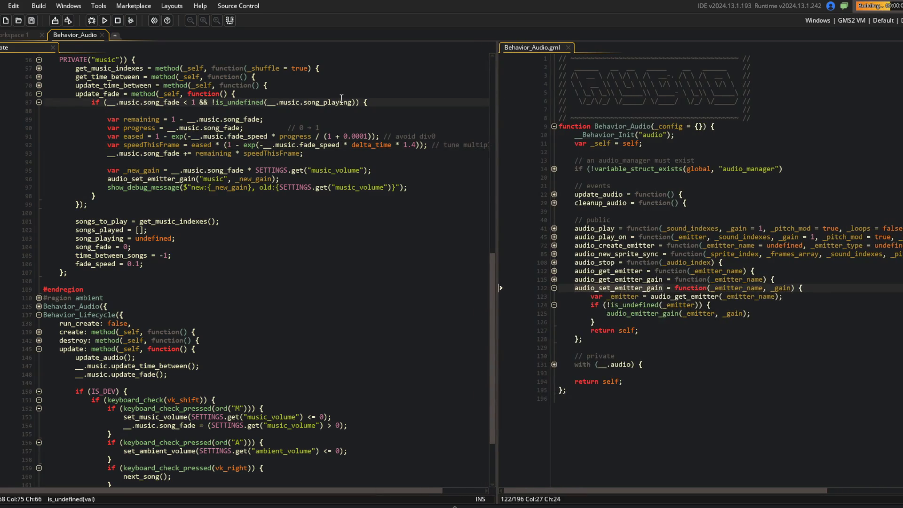
left_click_drag(97, 264, 97, 385)
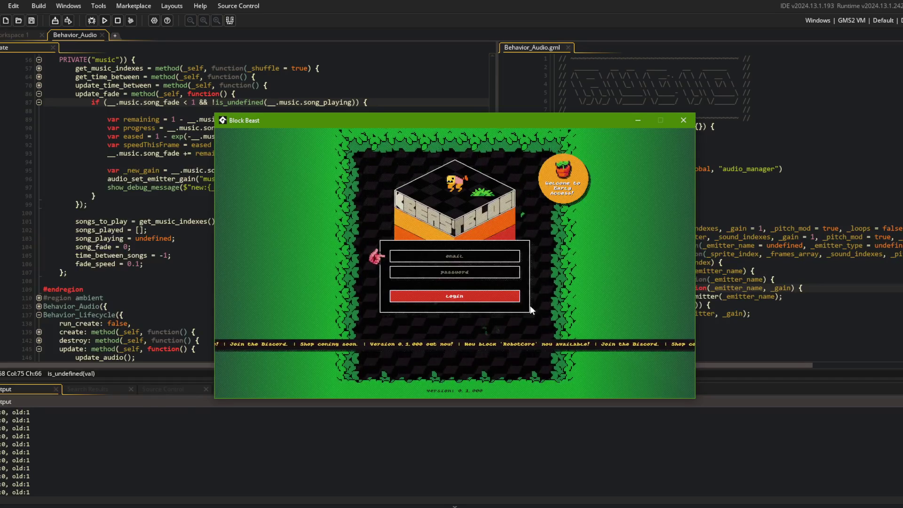
left_click(384, 144)
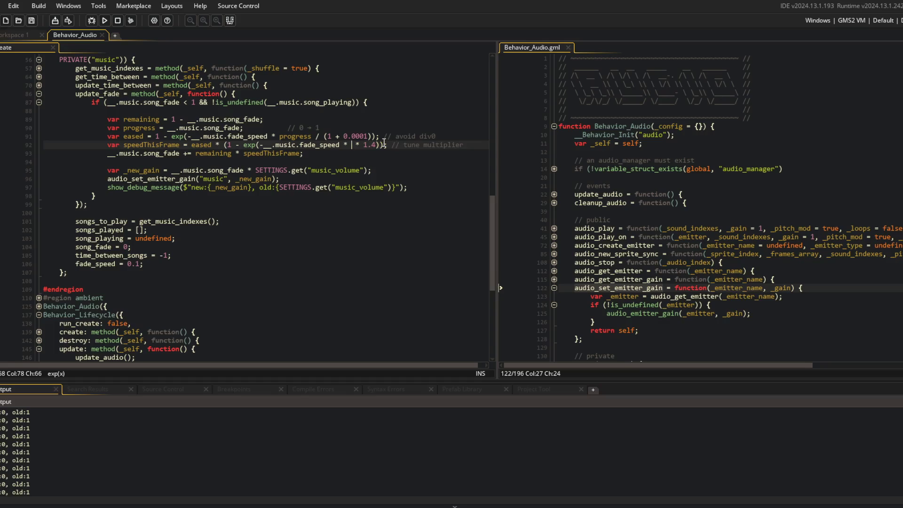
key("BackSpace")
key("BackSpace")
key("BackSpace")
key("F5")
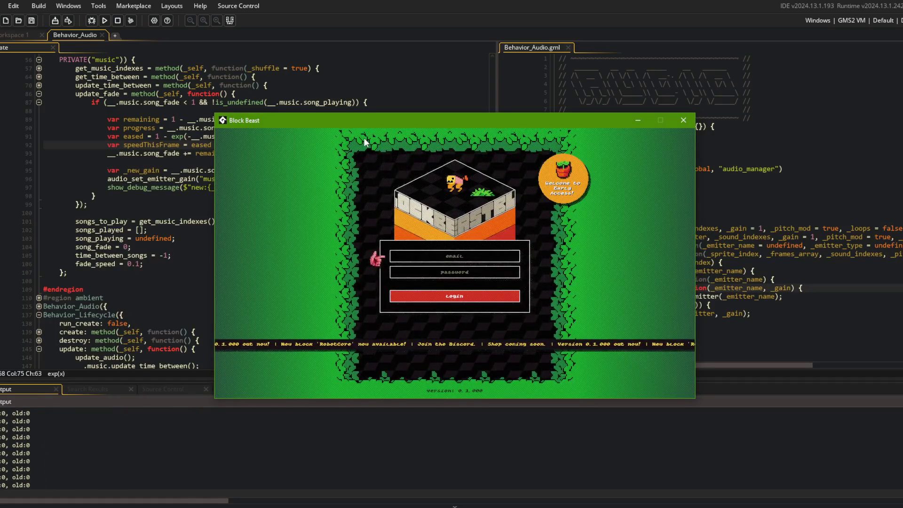
Move the game window aside to compare the output with the update_fade code
mouse_move(329, 120)
left_mouse_down()
mouse_move(548, 123)
mouse_move(495, 127)
left_mouse_up()
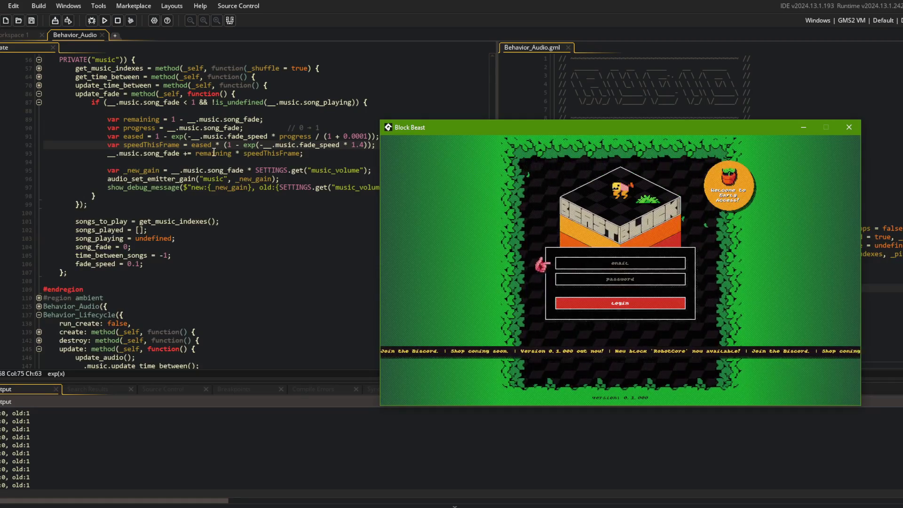
left_click(232, 153)
left_click(338, 162)
left_click(374, 196)
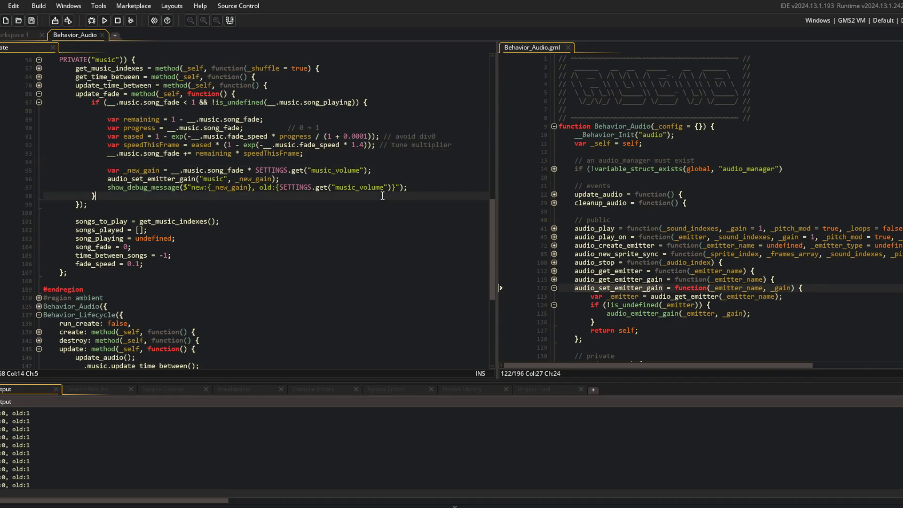
Insert 'remaining:{remaining}, progress:{progress}' into the line 97 debug message and run
key("Up")
key("ctrl+Right")
key("ctrl+Right")
key("ctrl+Right")
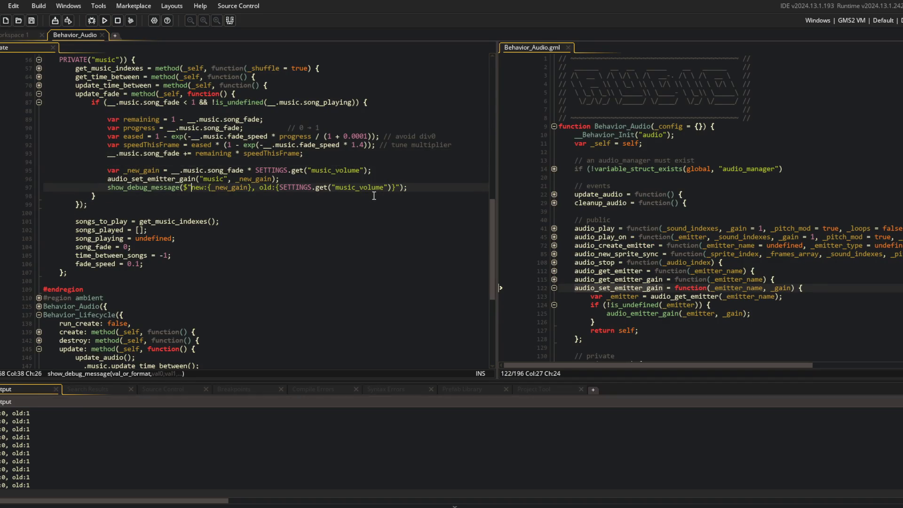
type("remaining:")
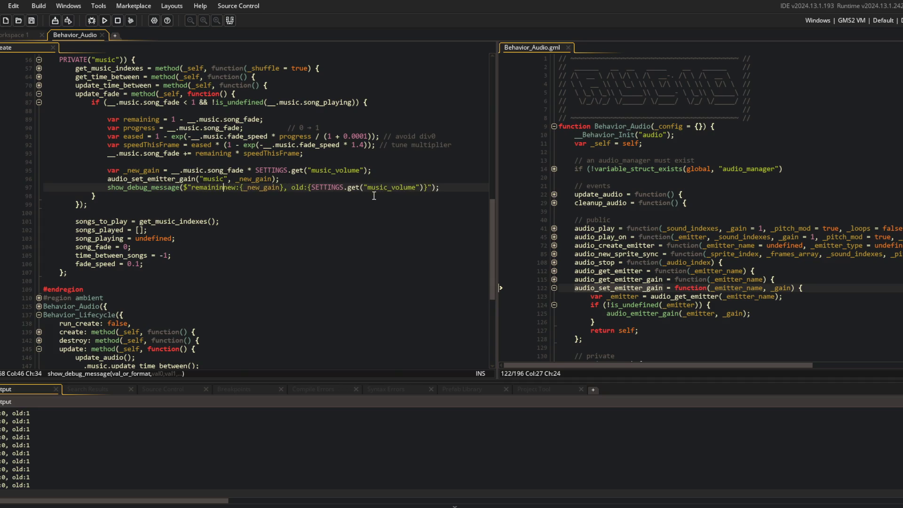
type(" {} ")
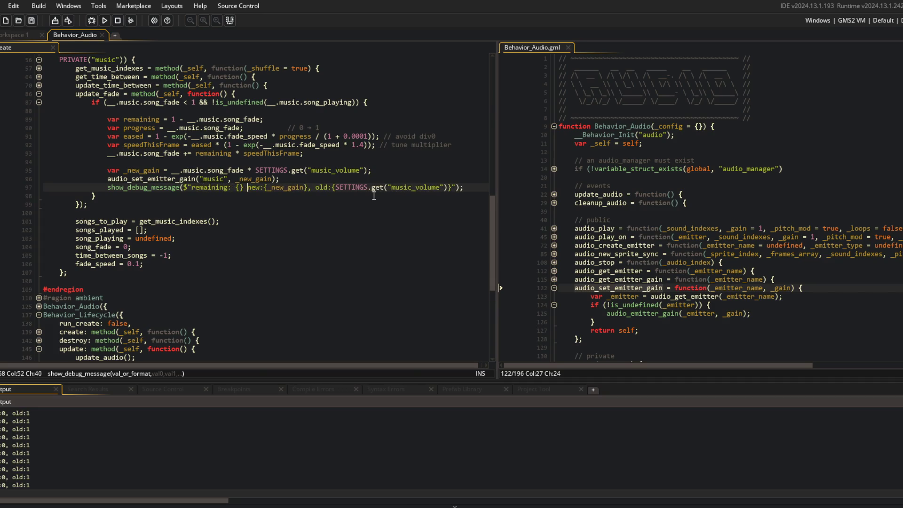
type("remaining")
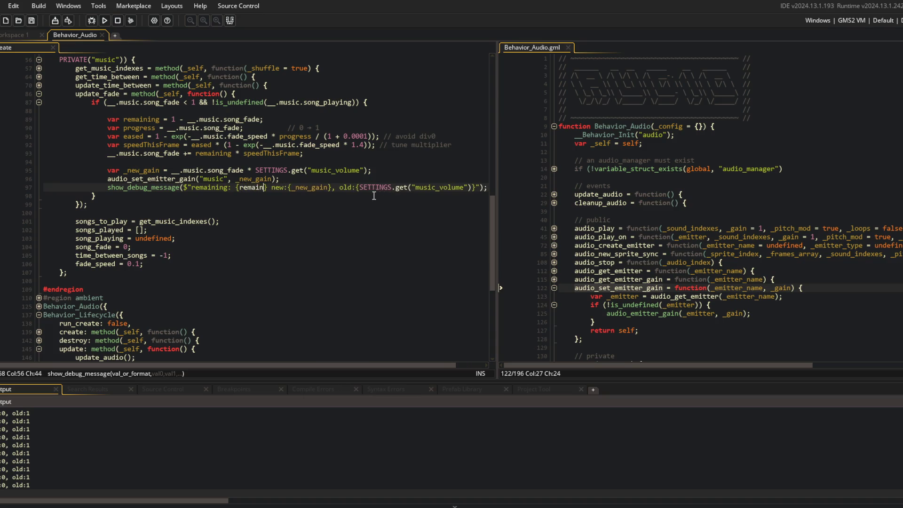
type(", progress:")
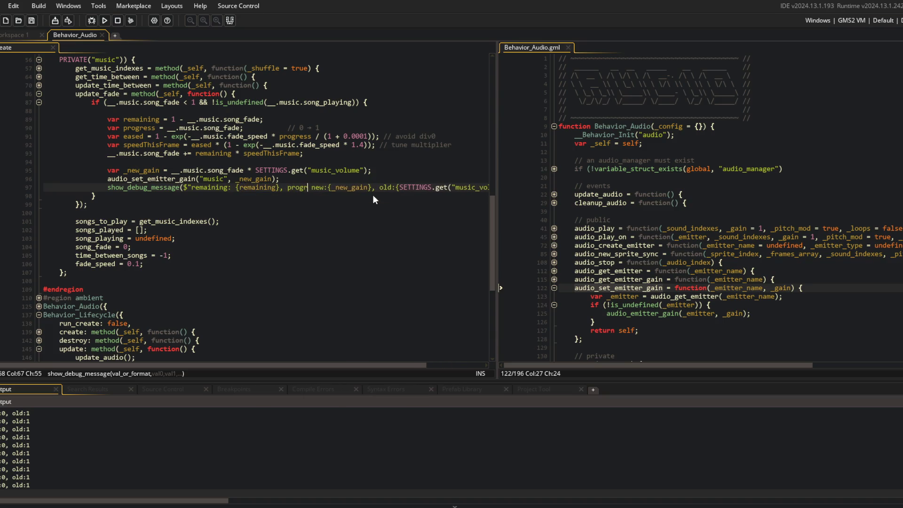
type("{progress}")
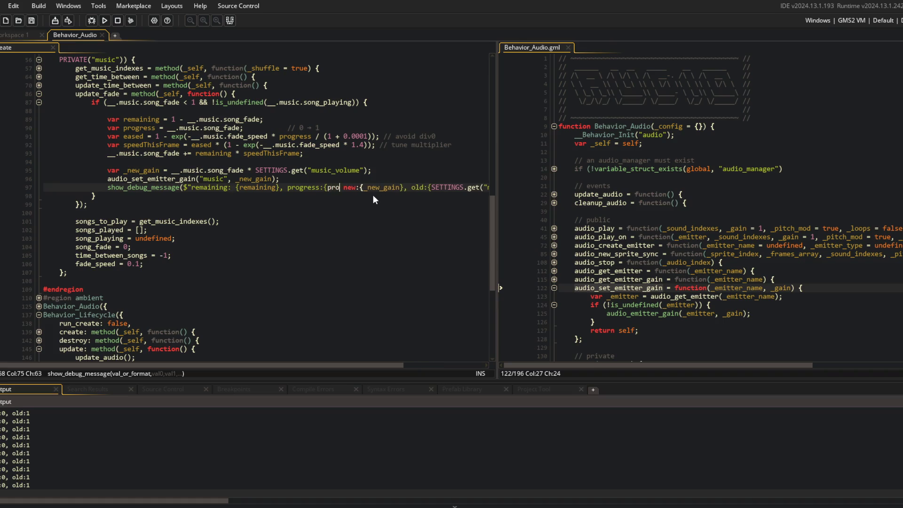
key("ctrl+Left")
key("ctrl+Left")
key("BackSpace")
key("F5")
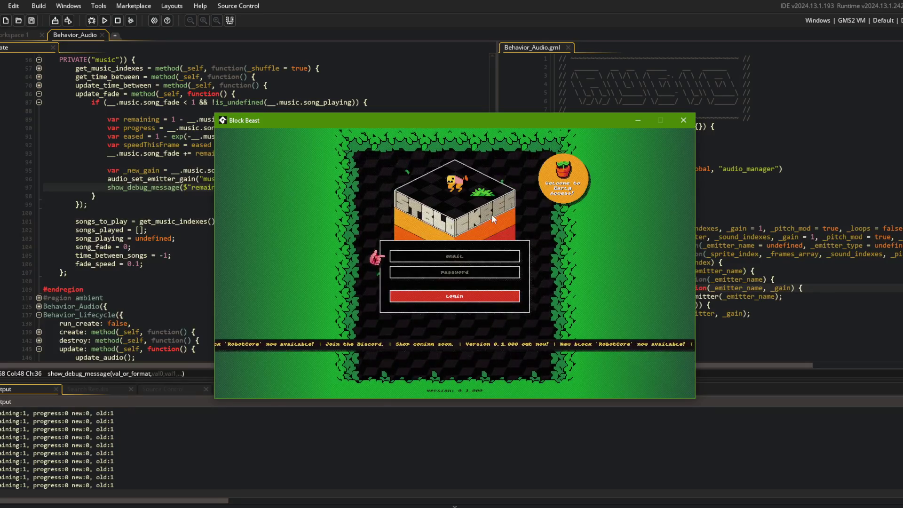
Move the game window aside to check the logged remaining, progress and gain values
mouse_move(379, 120)
left_mouse_down()
mouse_move(532, 121)
mouse_move(523, 123)
left_mouse_up()
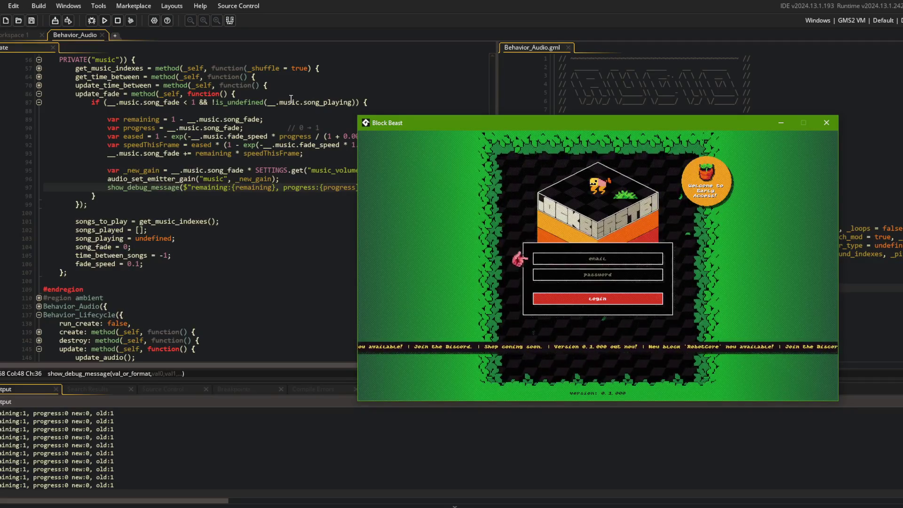
left_click(238, 128)
left_click(140, 136)
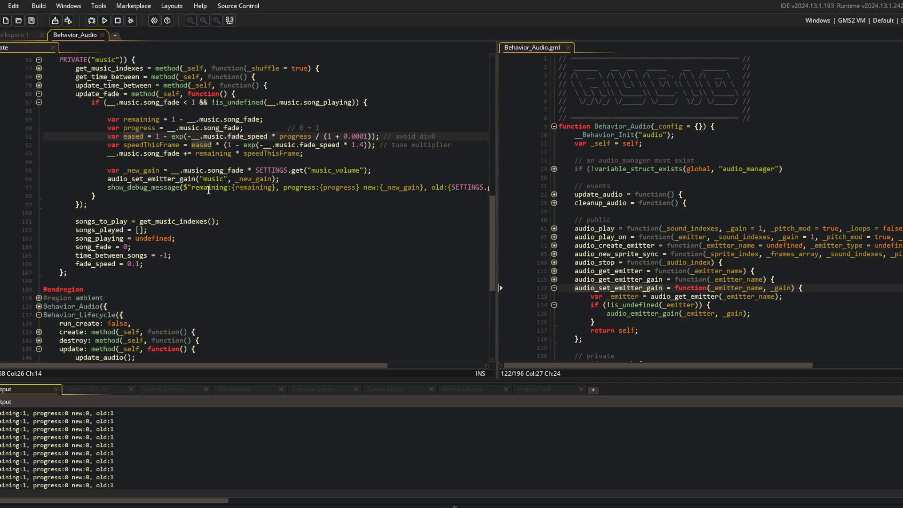
Append ', eased:{eased}' after {progress} in the debug message and run the game
left_click(361, 187)
type(", eas")
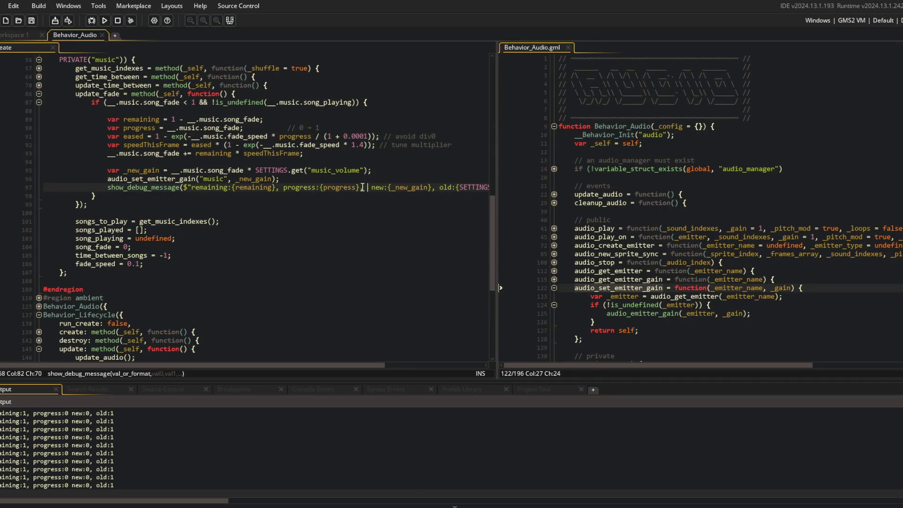
type("ed:{eased},")
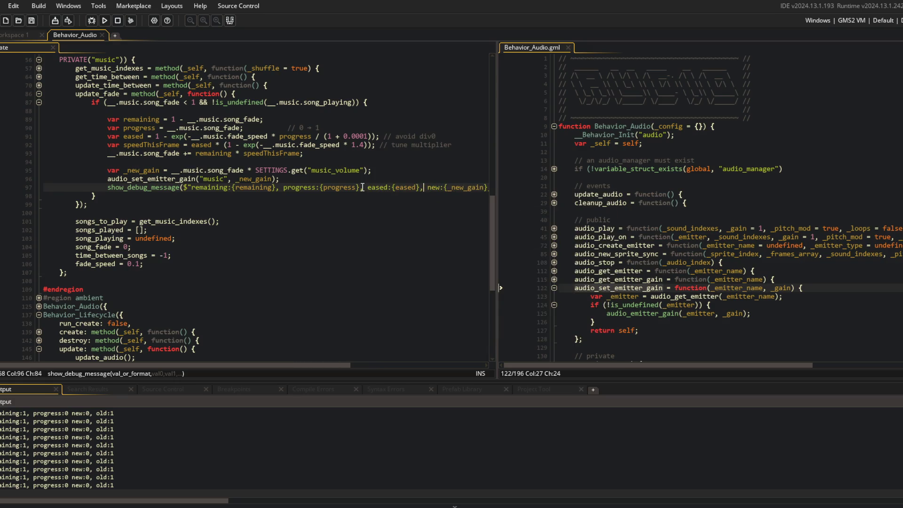
key("F5")
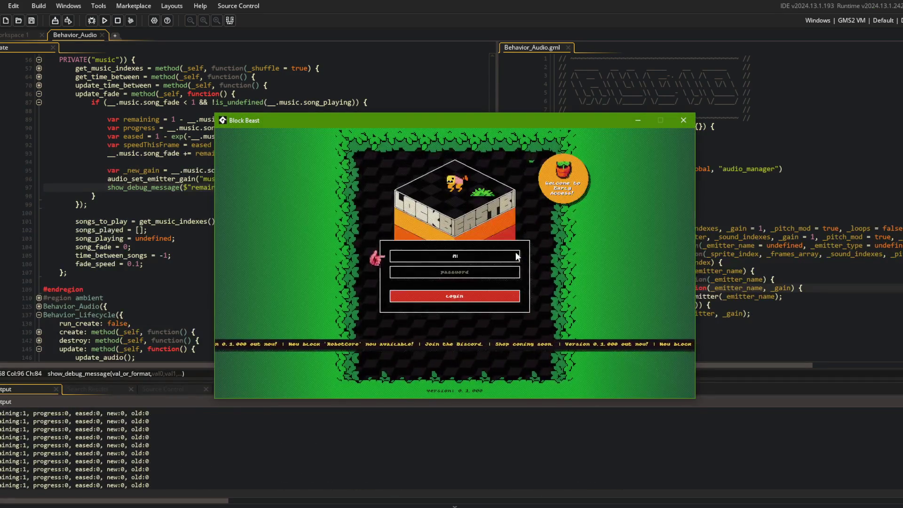
Move the Block Beast game window right and back, then close it
type("mm")
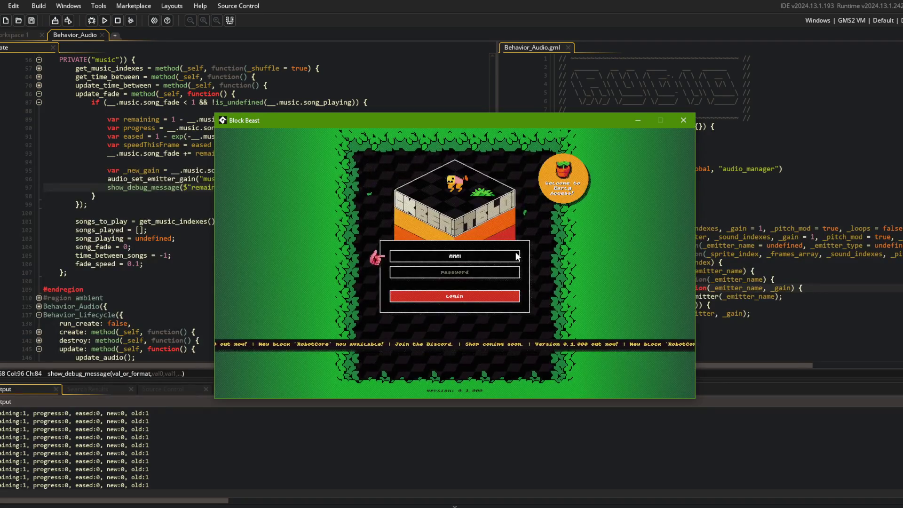
left_click_drag(348, 123, 611, 117)
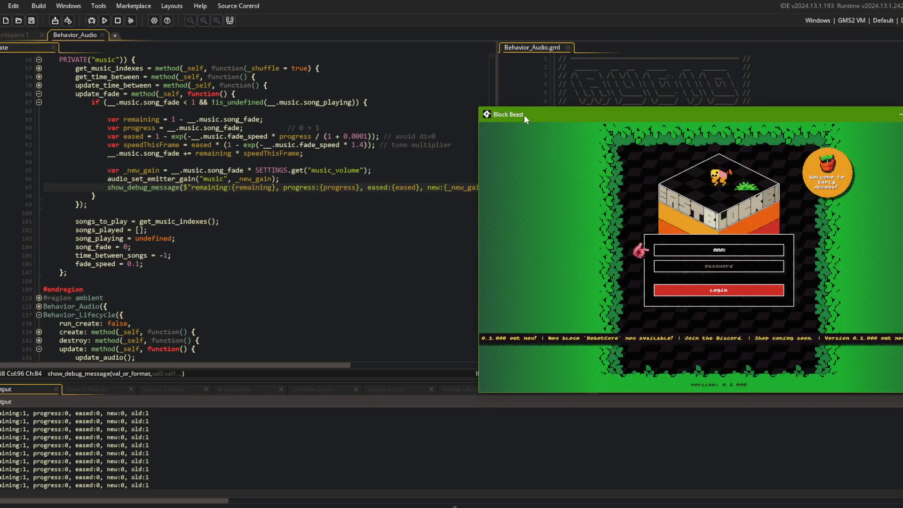
left_click_drag(524, 115, 344, 115)
left_click(775, 130)
Undo the recent update_fade edits and delete the song_fade multiply line
key("ctrl+z")
key("ctrl+z")
key("ctrl+z")
key("ctrl+z")
key("ctrl+z")
key("ctrl+z")
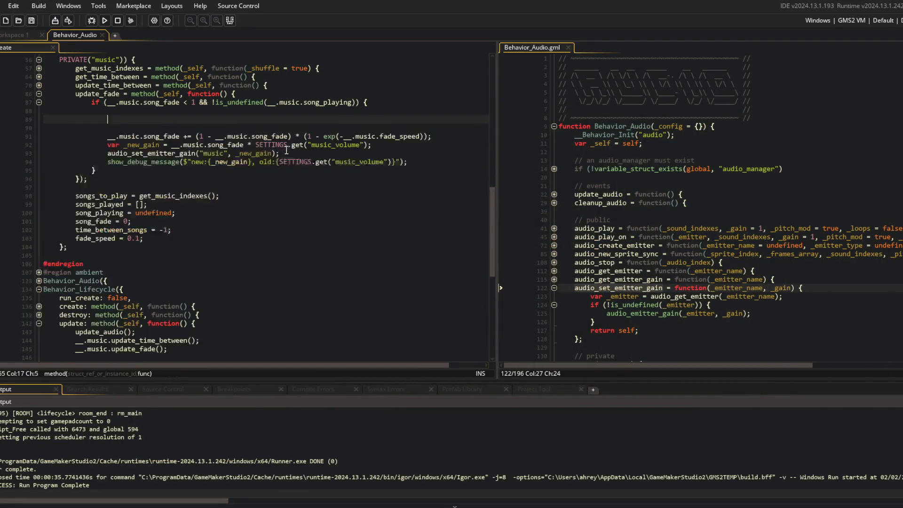
key("ctrl+z")
key("ctrl+z")
key("ctrl+z")
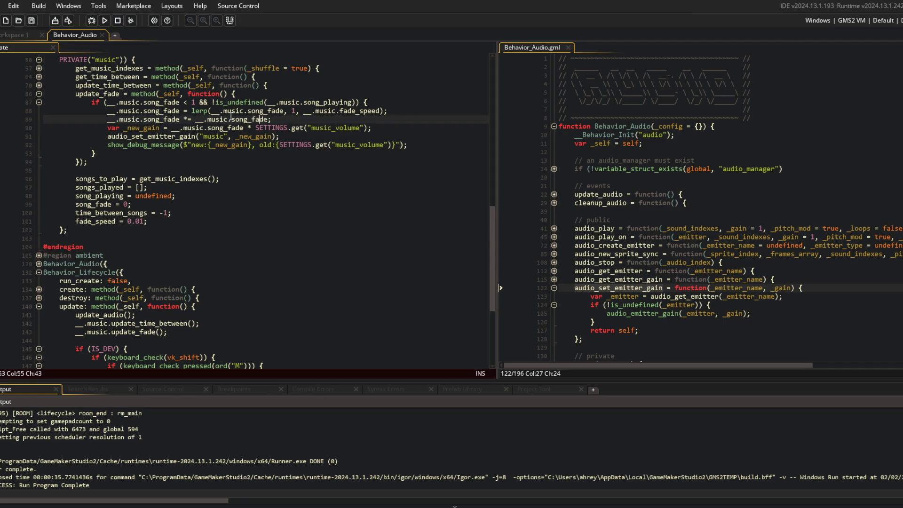
left_click(287, 118)
key("shift+Home")
key("shift+Home")
key("BackSpace")
key("BackSpace")
Insert a fade_speed lerp toward 0.001 by 0.01 above the song_fade lerp
key("Up")
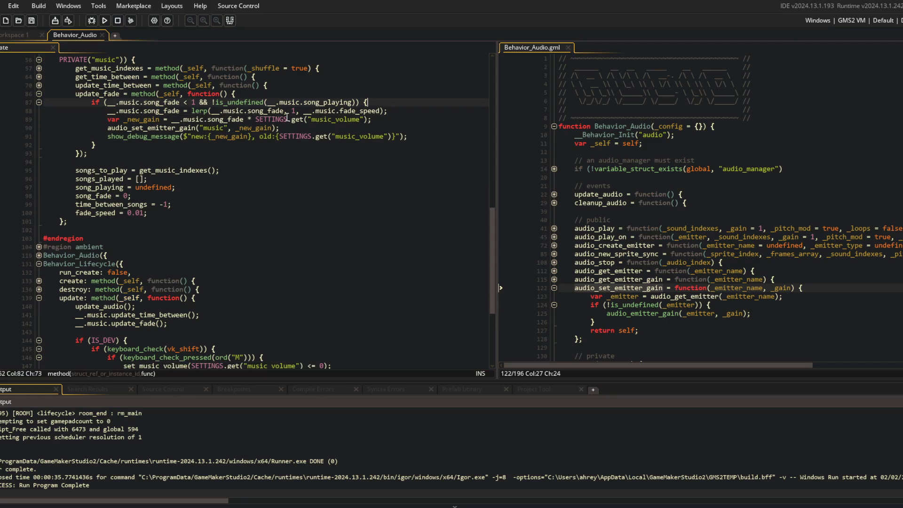
key("Return")
type("__.music.face")
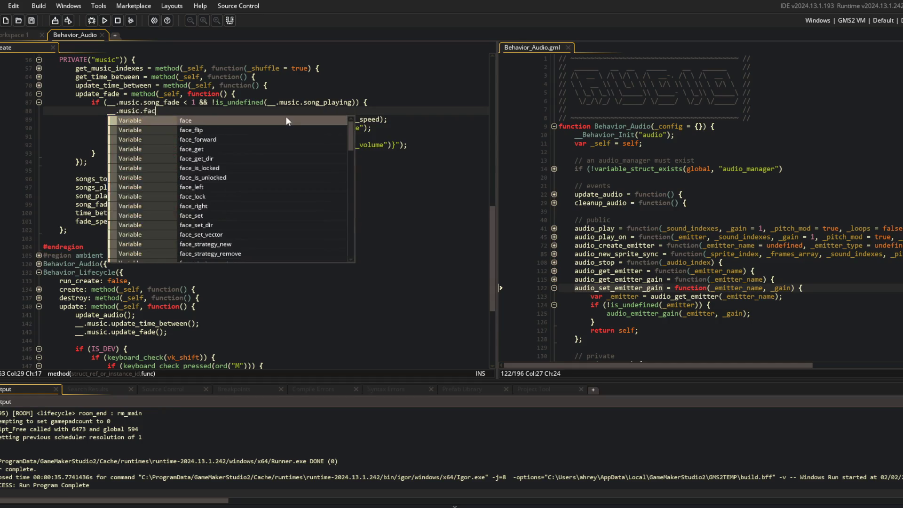
key("BackSpace")
key("BackSpace")
type("de-speed = lerp(__")
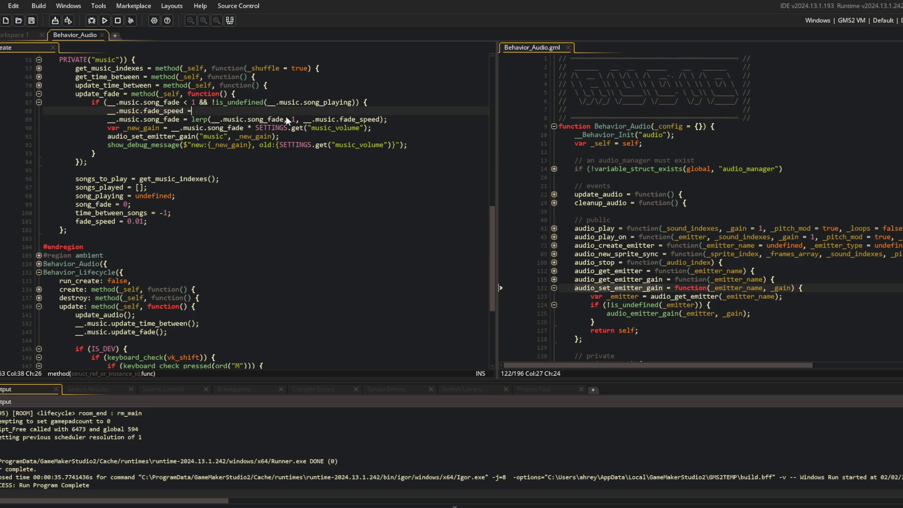
type(".music.fade_speed,")
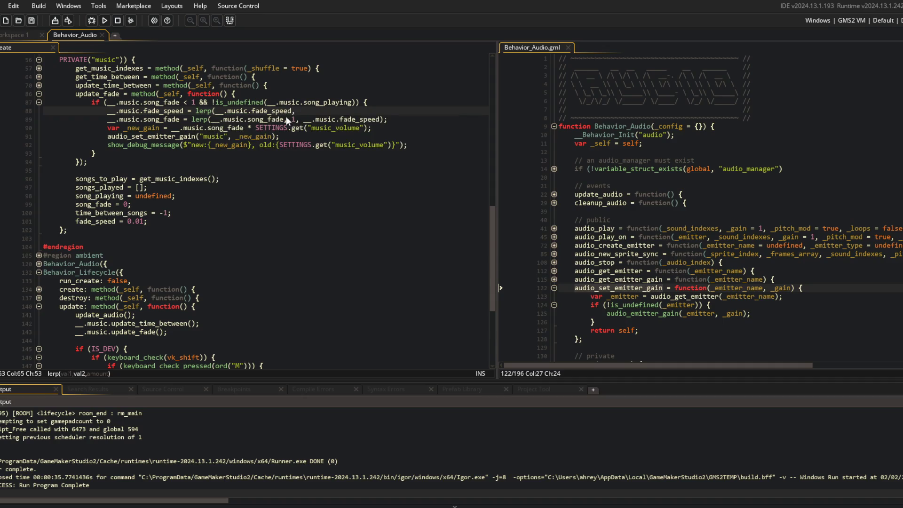
type(" 0.001, 0.01);")
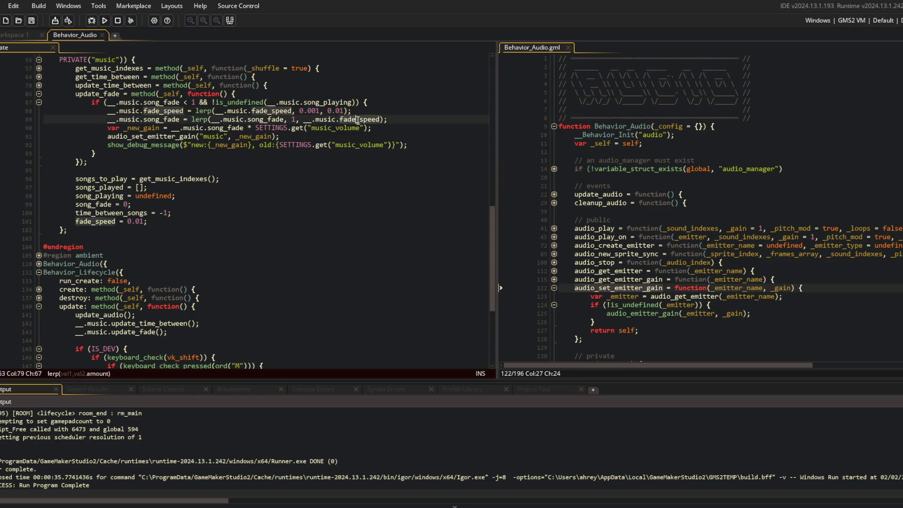
left_click_drag(92, 110, 448, 123)
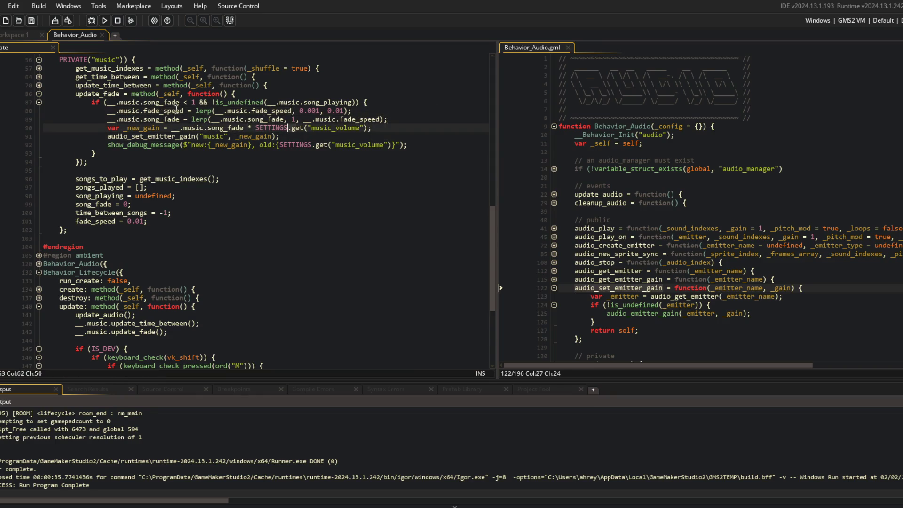
left_click(422, 122)
left_click(170, 225)
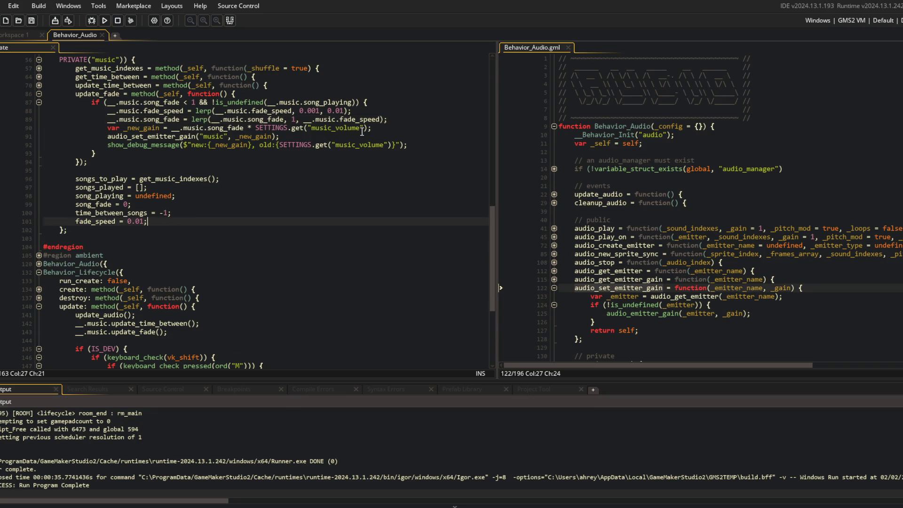
scroll(161, 144, "up", 3)
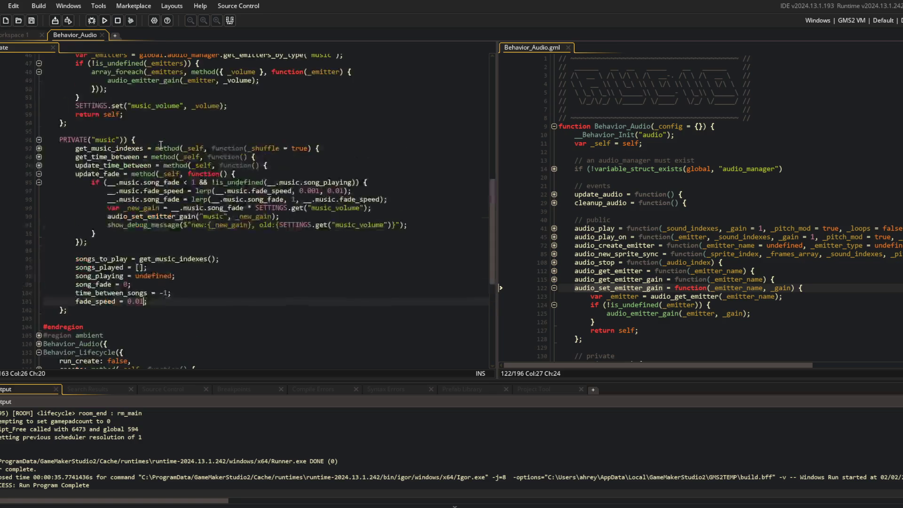
Try moving the time_between_songs default line, then undo to restore it
key("Up")
key("shift+Home")
key("BackSpace")
key("Up")
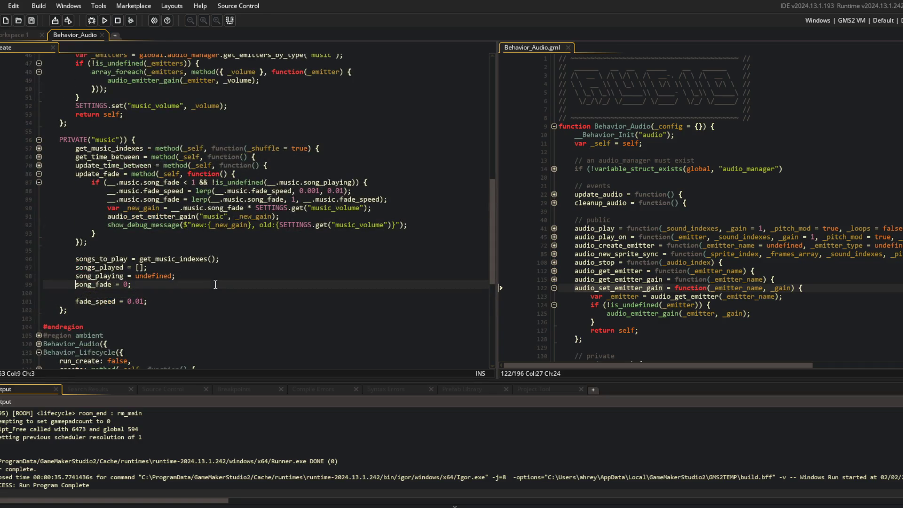
key("Up")
key("Up")
key("Down")
key("Down")
key("Down")
key("End")
key("ctrl+z")
key("ctrl+z")
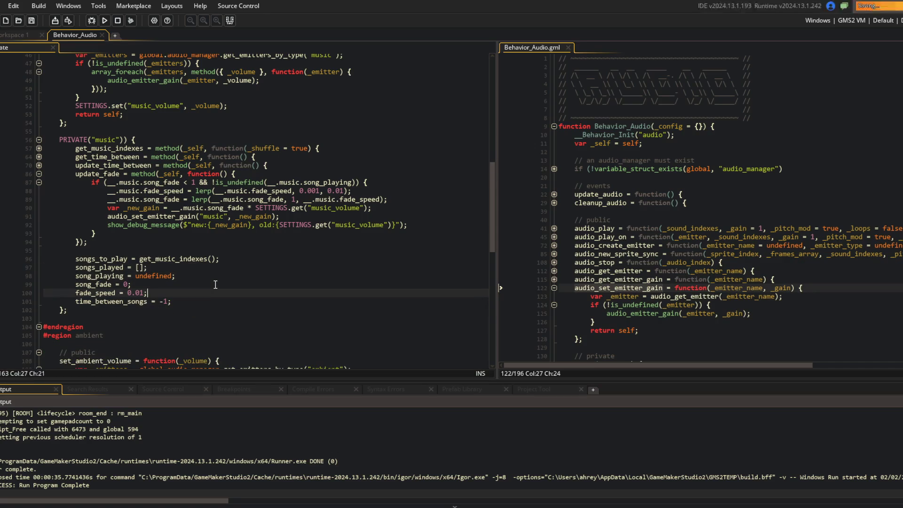
Add __.music.fade_speed = 0 after the song_fade reset when a song starts
scroll(235, 263, "up", 1)
left_click(243, 245)
scroll(141, 179, "up", 2)
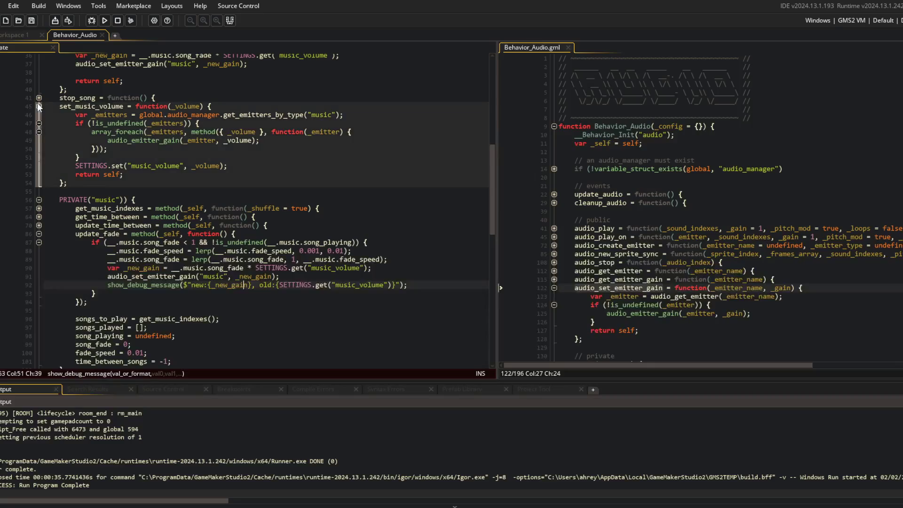
left_click(39, 102)
scroll(57, 122, "up", 3)
left_click(155, 126)
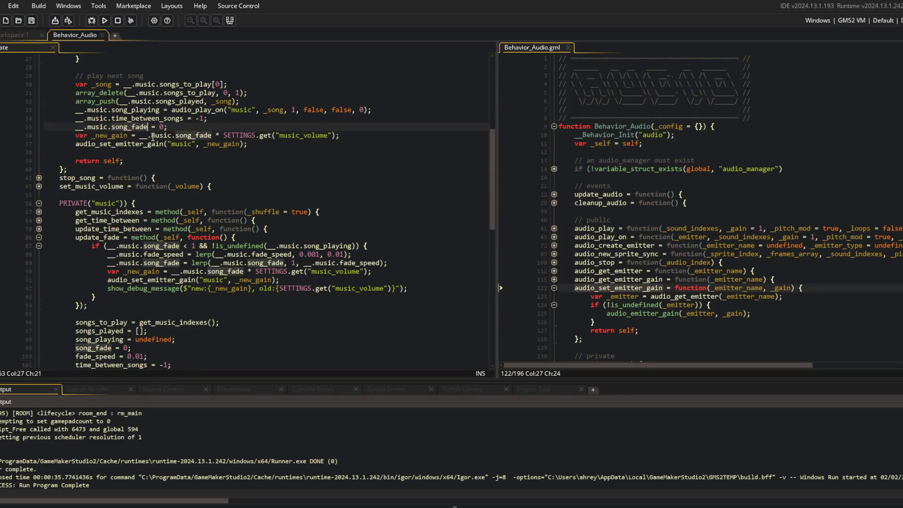
scroll(197, 210, "down", 2)
left_click(163, 295)
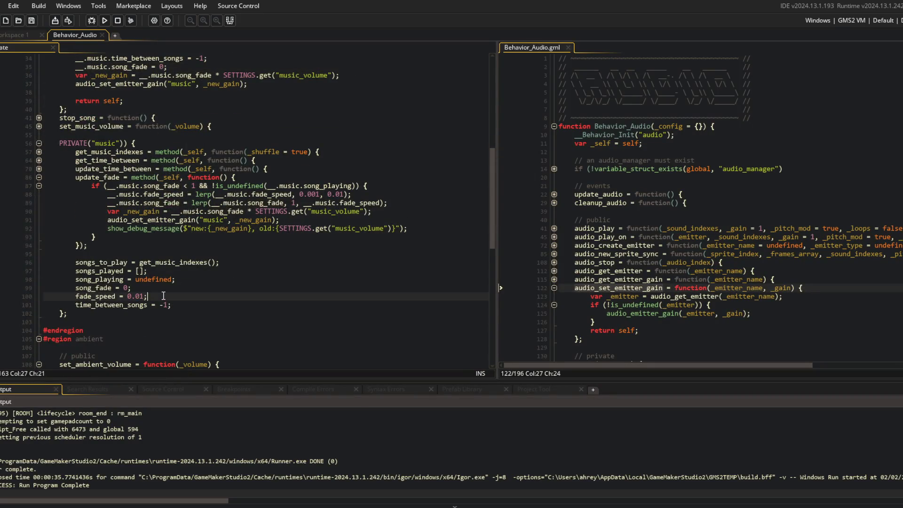
left_click(173, 64)
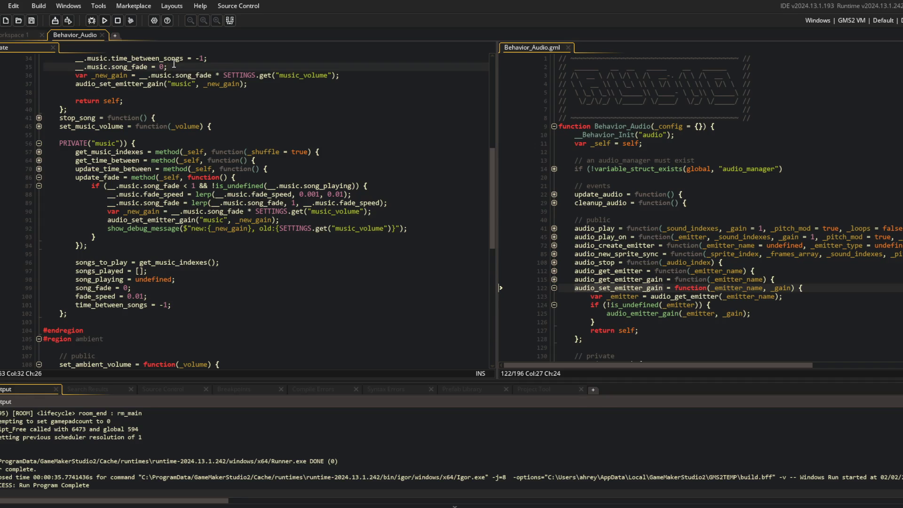
key("Return")
type("__.")
type("musif")
type("c.fade_speed =")
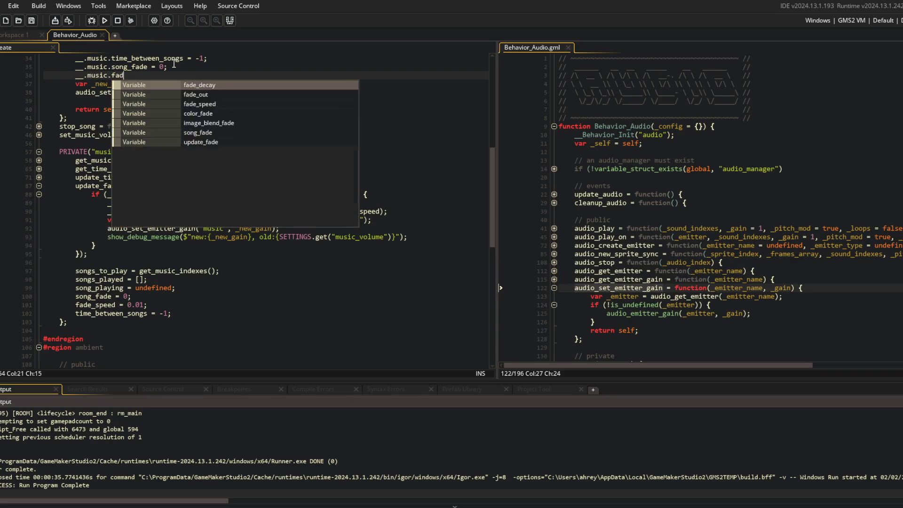
Change the fade_speed default to 0 and the lerp target to 0.01
left_click(176, 317)
key("Up")
key("BackSpace")
left_click(259, 126)
left_click(306, 194)
left_click(275, 211)
left_click(320, 202)
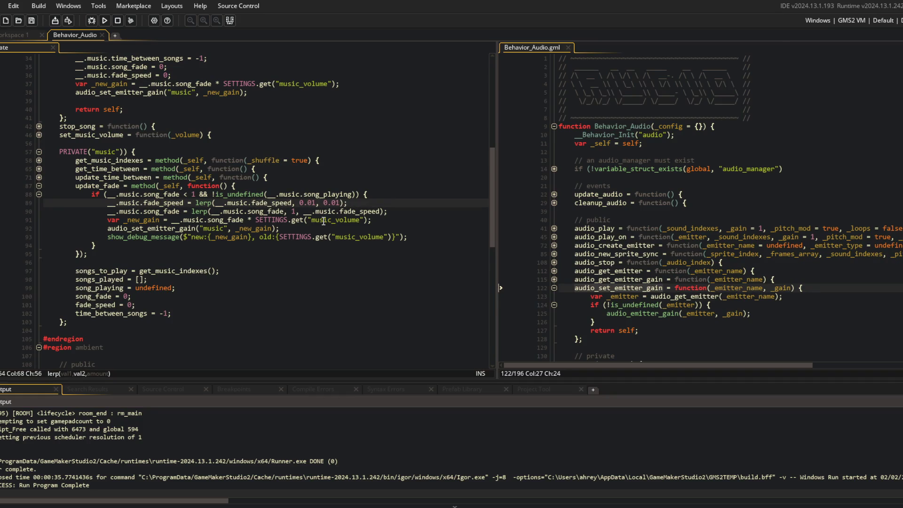
Run the game and highlight every use of fade_speed in the code
key("F5")
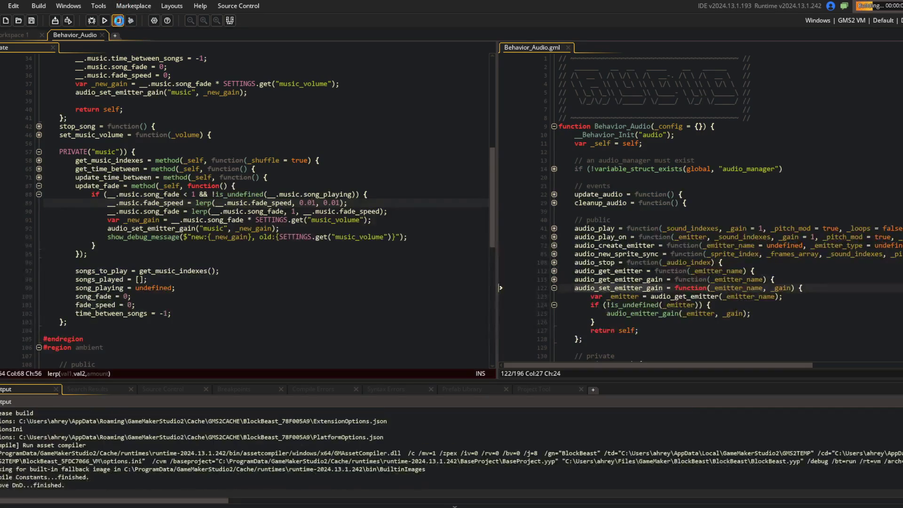
left_click(235, 236)
left_click(183, 202)
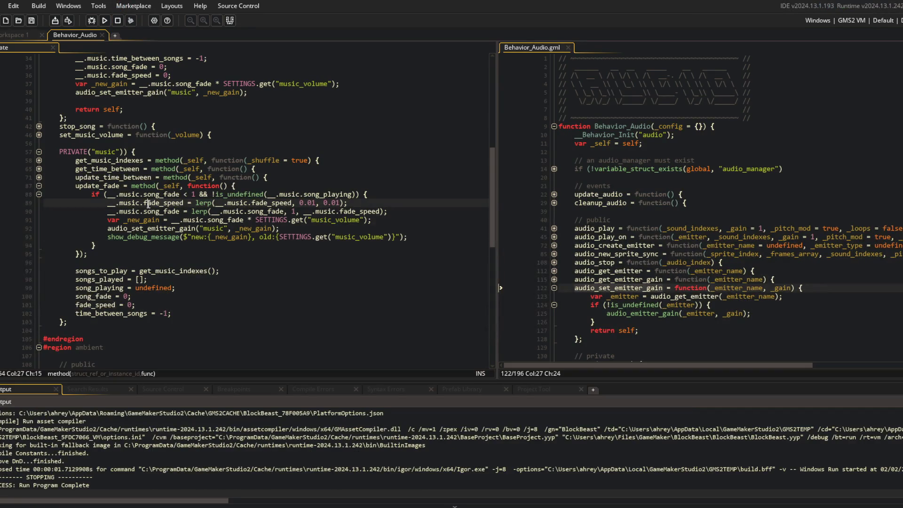
Add speed:{} with __.music.fade_speed to the debug message and rerun the game
left_click(204, 235)
type("speed: {}")
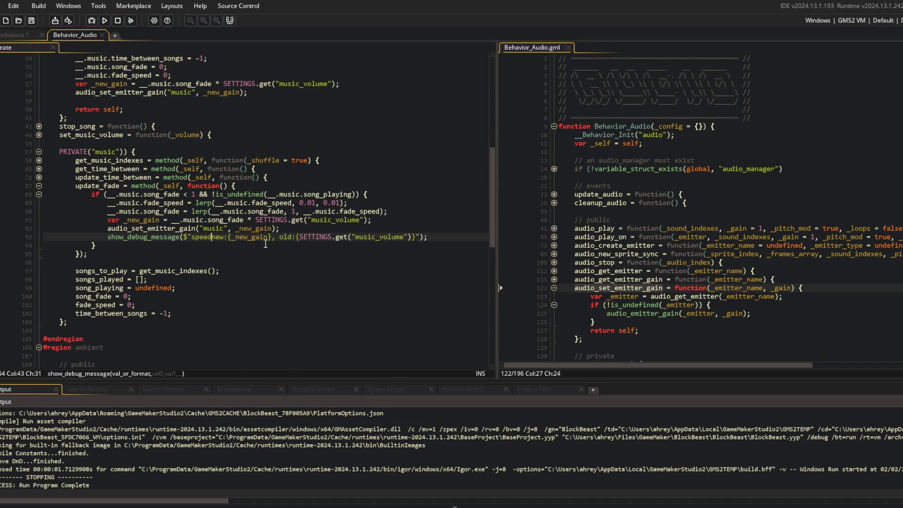
key("BackSpace")
key("Right")
key("Right")
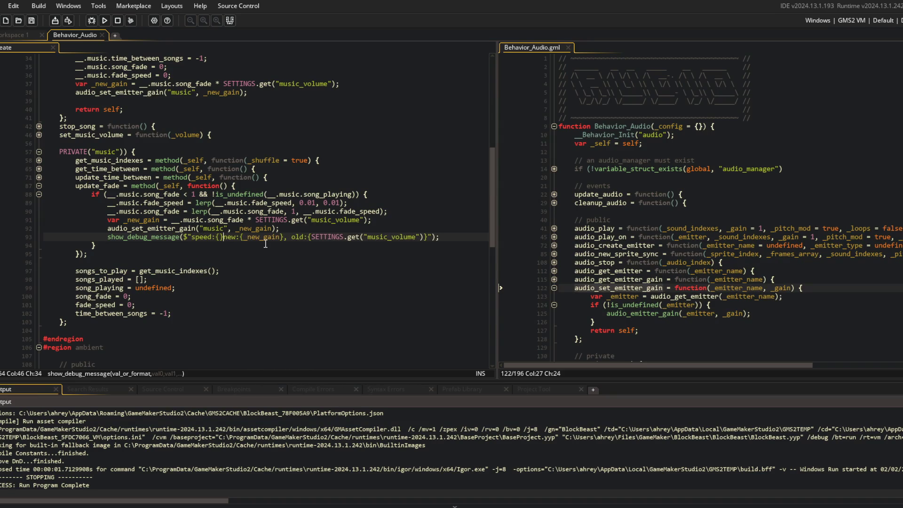
type(", ")
type("__.music.fade_speed")
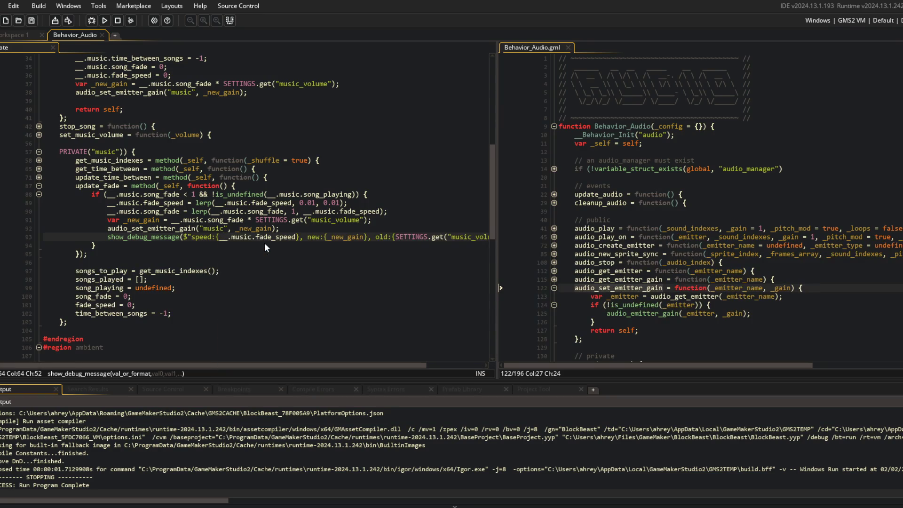
key("F5")
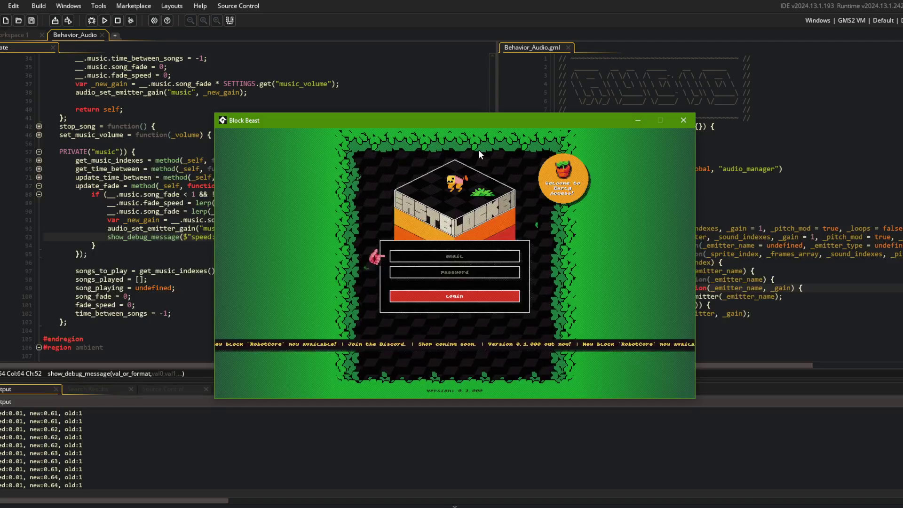
left_click(155, 118)
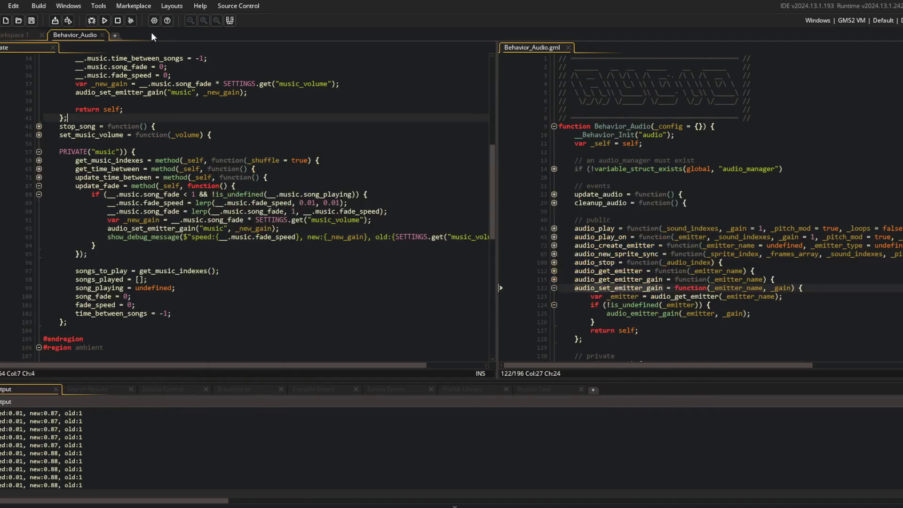
Stop the game, make fade_speed lerp toward 0.001 by 0.0001, and rebuild
left_click(117, 21)
left_click(374, 212)
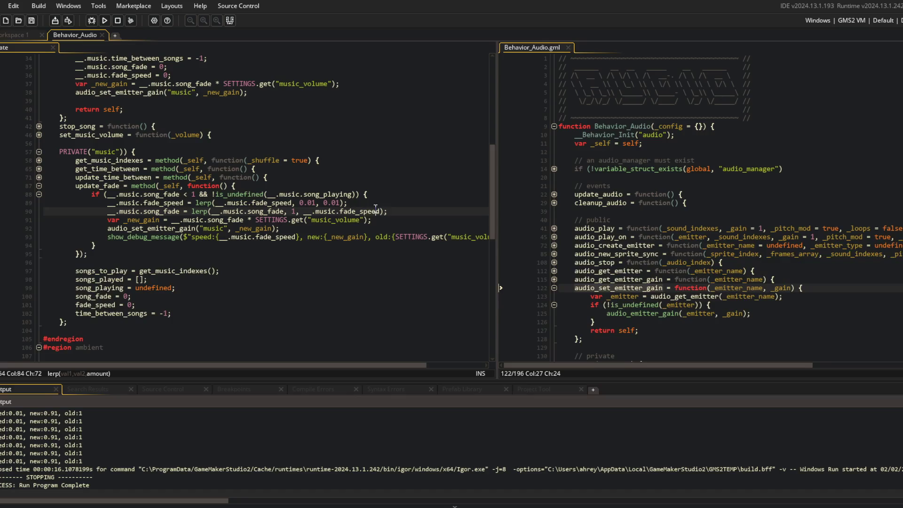
key("Up")
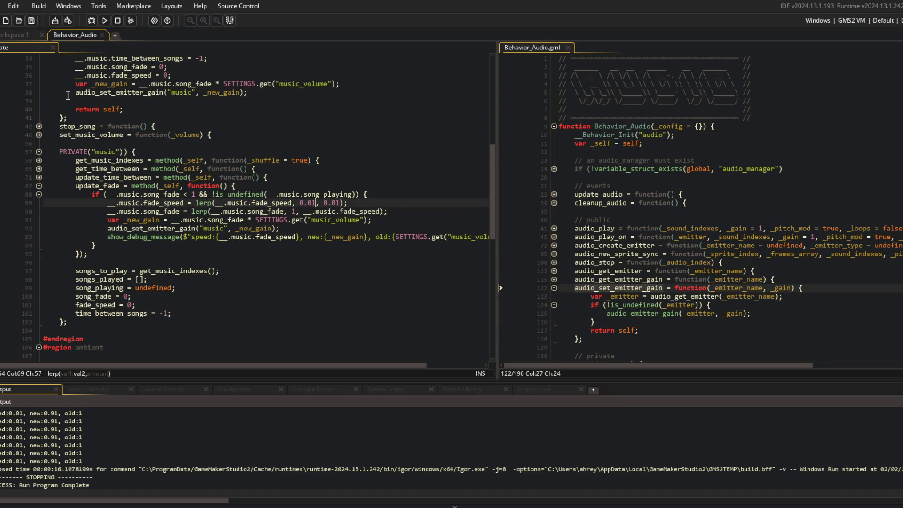
key("Right")
key("Right")
key("Right")
key("Left")
key("F5")
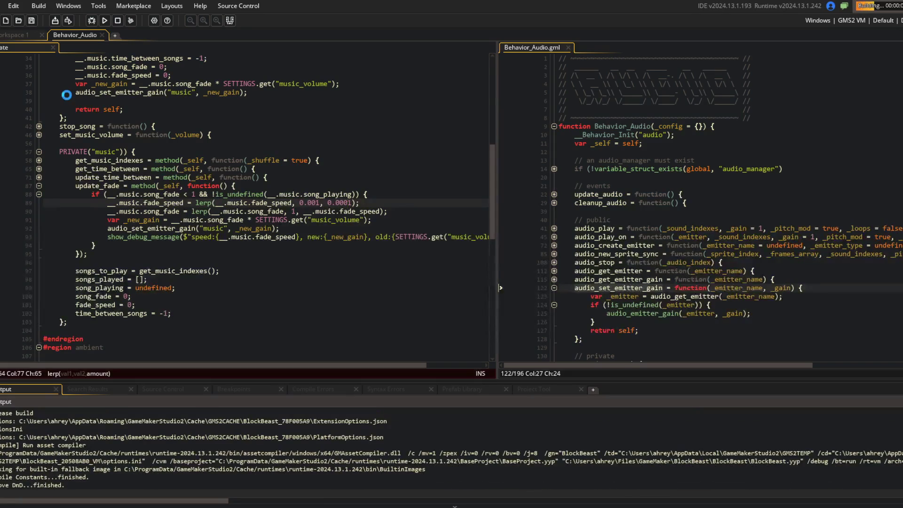